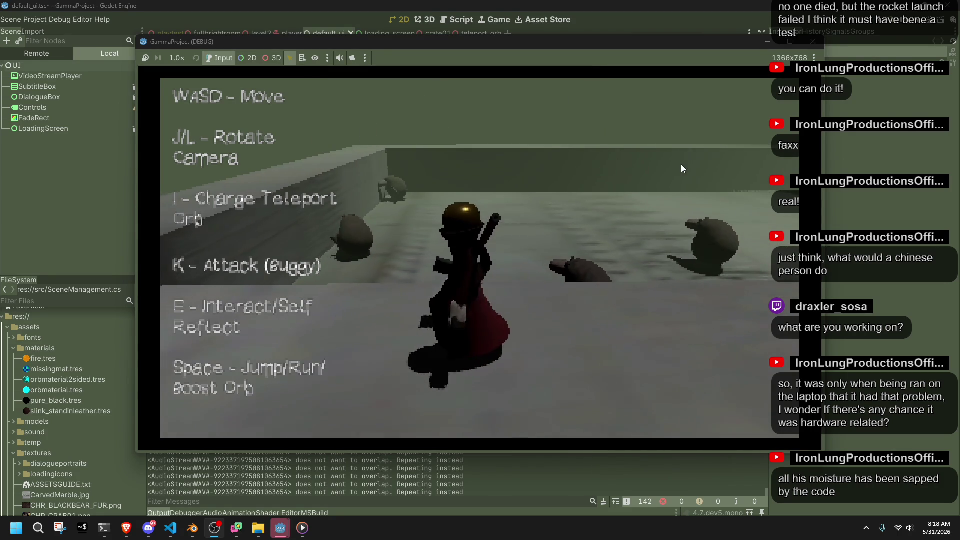
Step: Playtest camera rotation, the weapon swing, and running and jumping beside the wall
{"action": "key", "text": "l"}
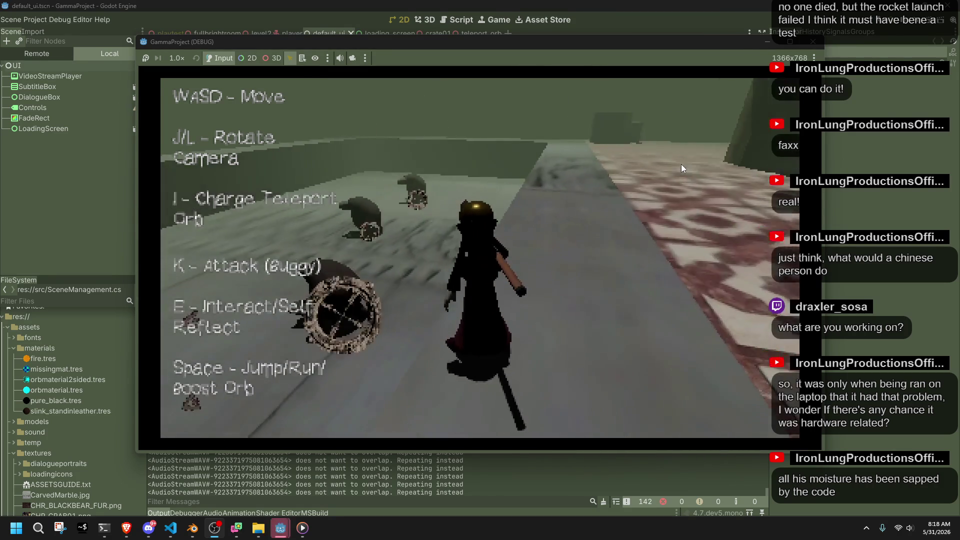
{"action": "key", "text": "k"}
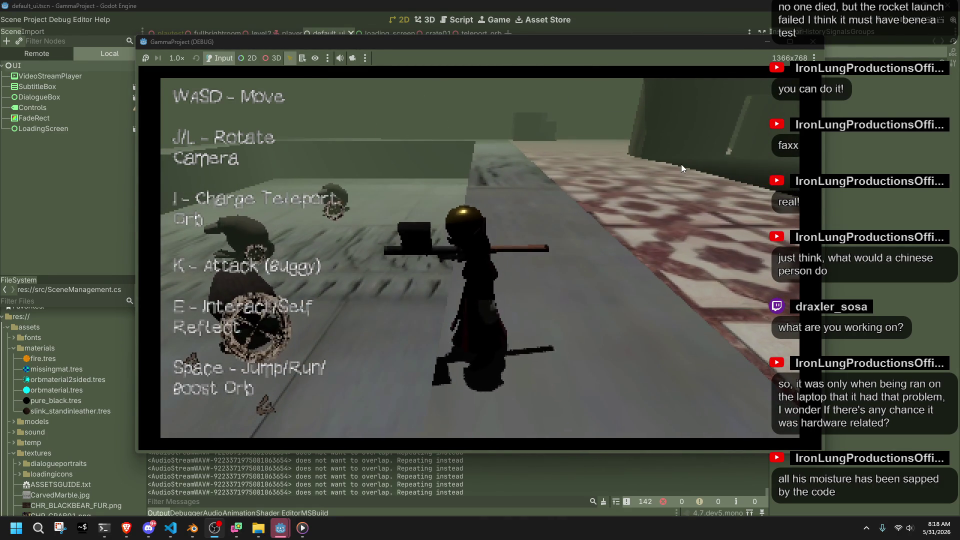
{"action": "key", "text": "j"}
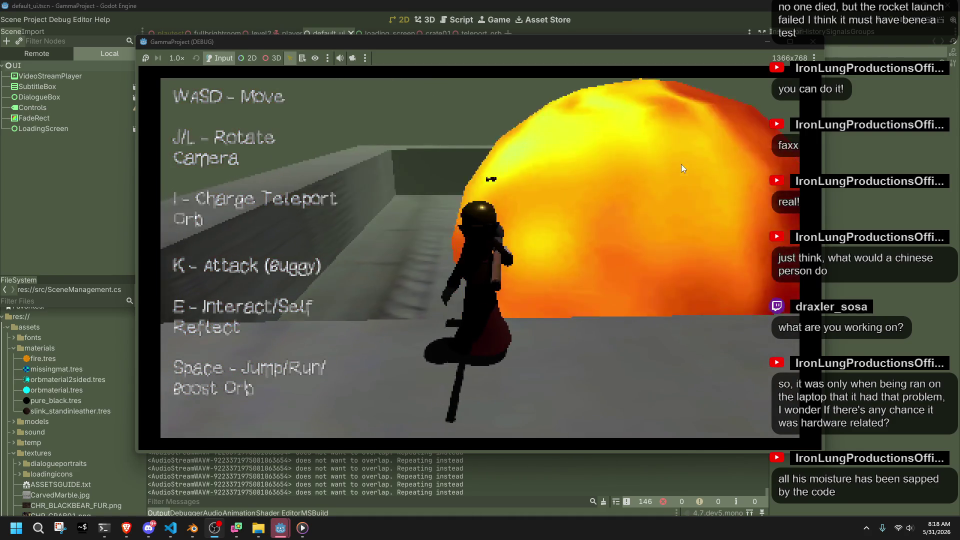
{"action": "key", "text": "w"}
{"action": "key", "text": "space"}
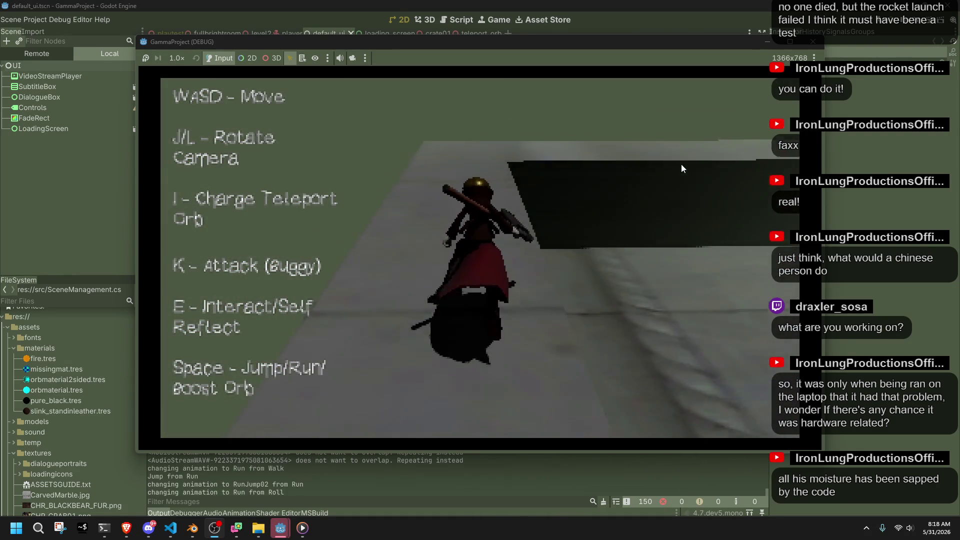
{"action": "key", "text": "space"}
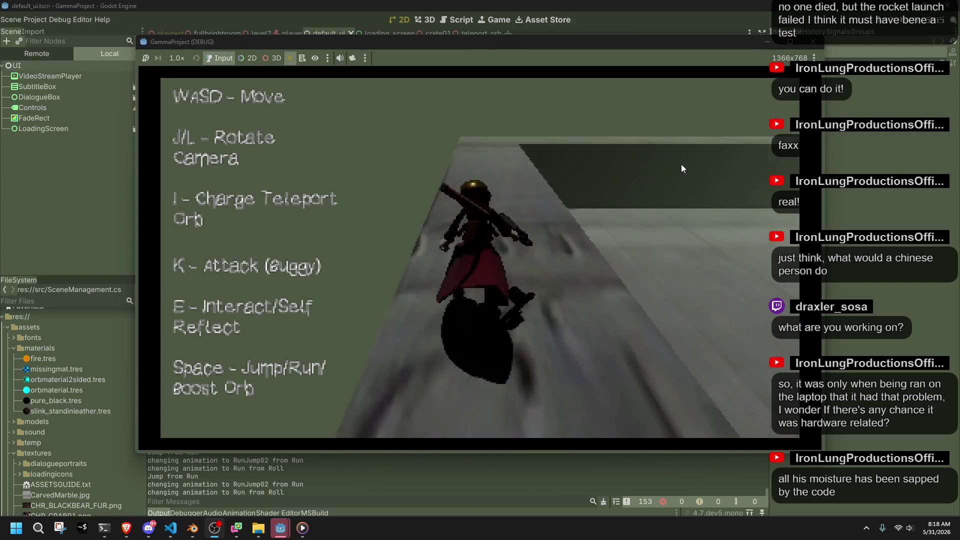
{"action": "key", "text": "space"}
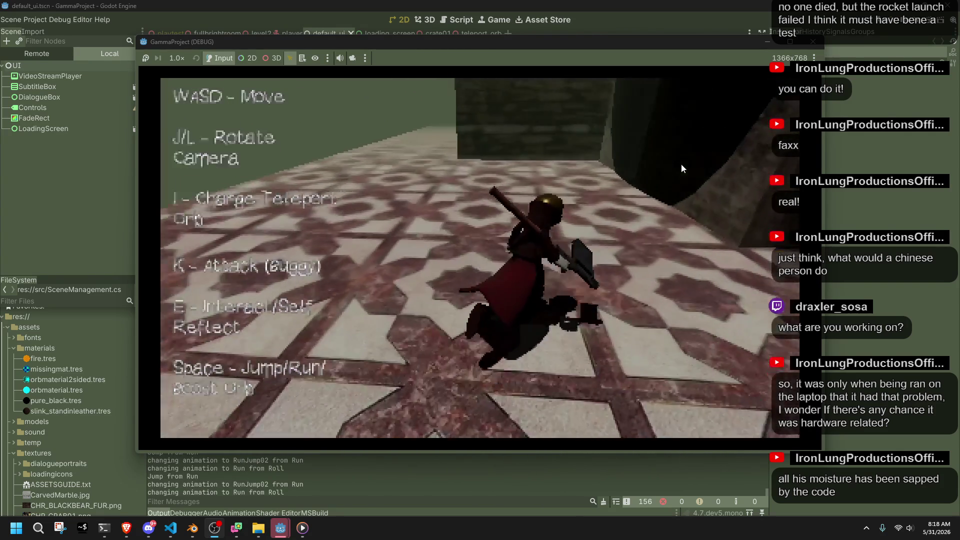
{"action": "key", "text": "space"}
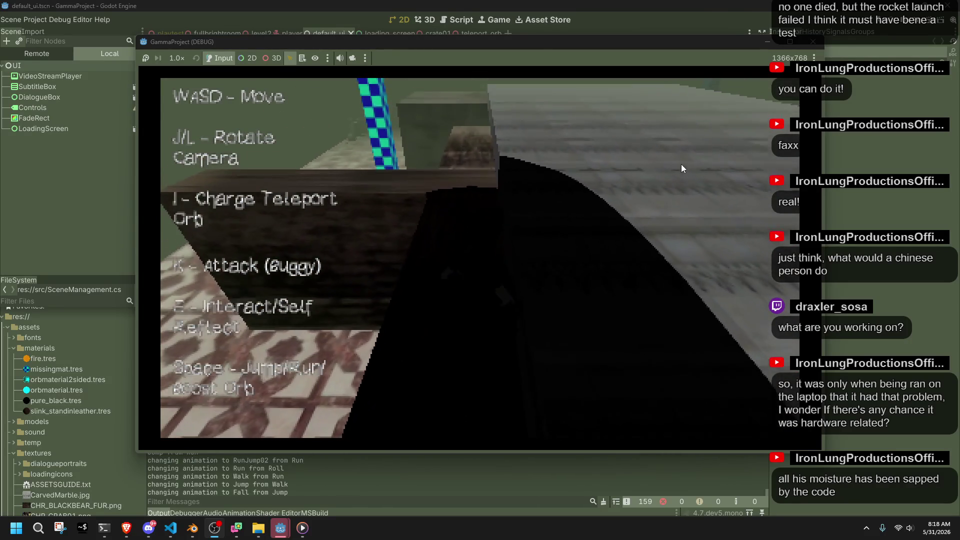
Step: Run and jump onto the tiled floor and grey ledge, then stop the game with F8
{"action": "key", "text": "space"}
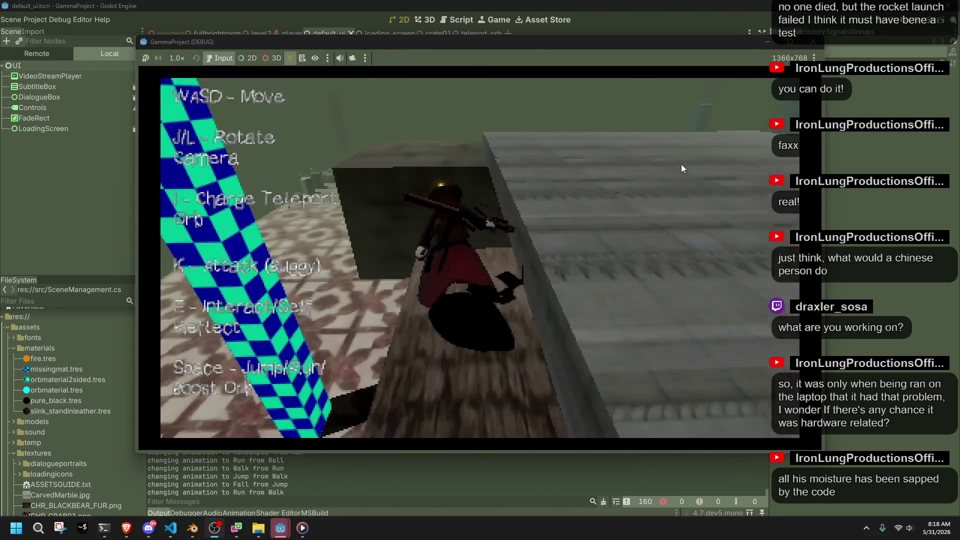
{"action": "key", "text": "w"}
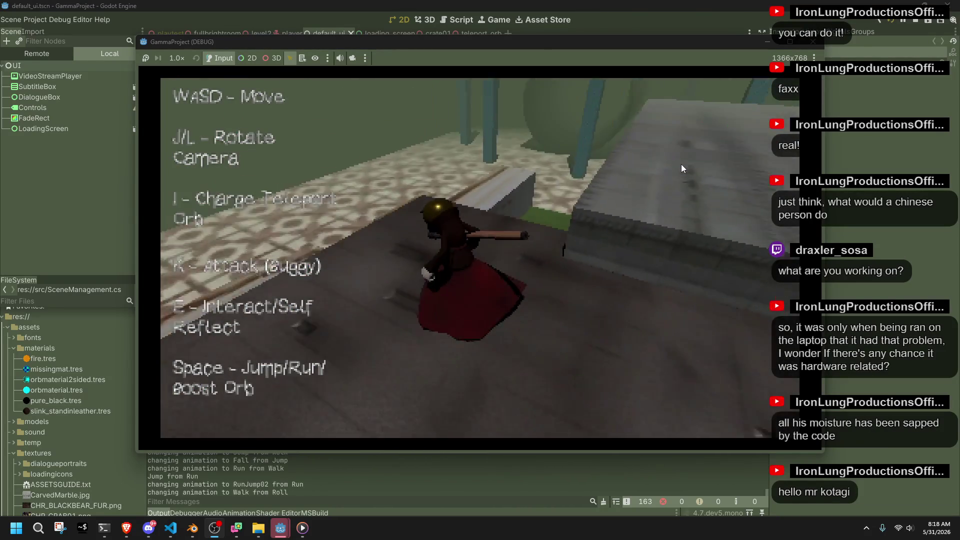
{"action": "key", "text": "space"}
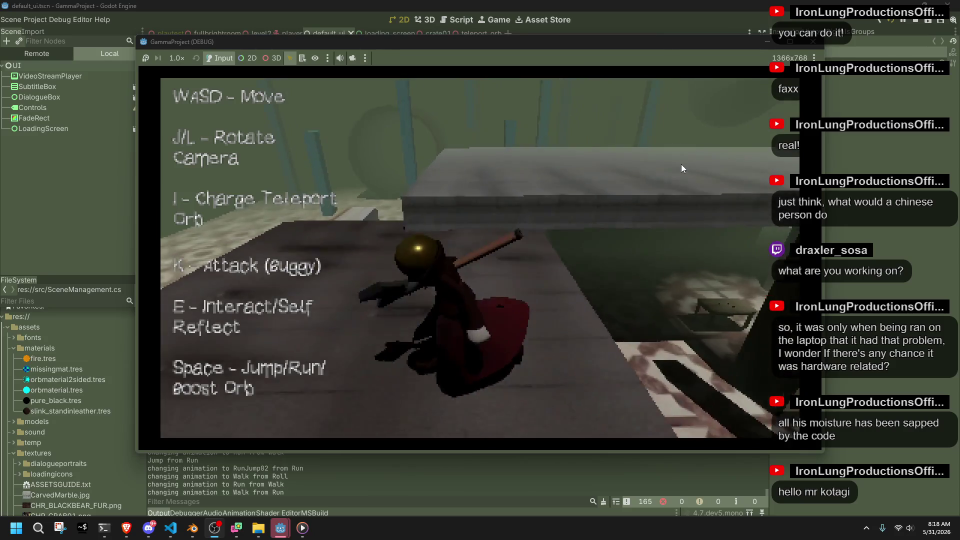
{"action": "key", "text": "d"}
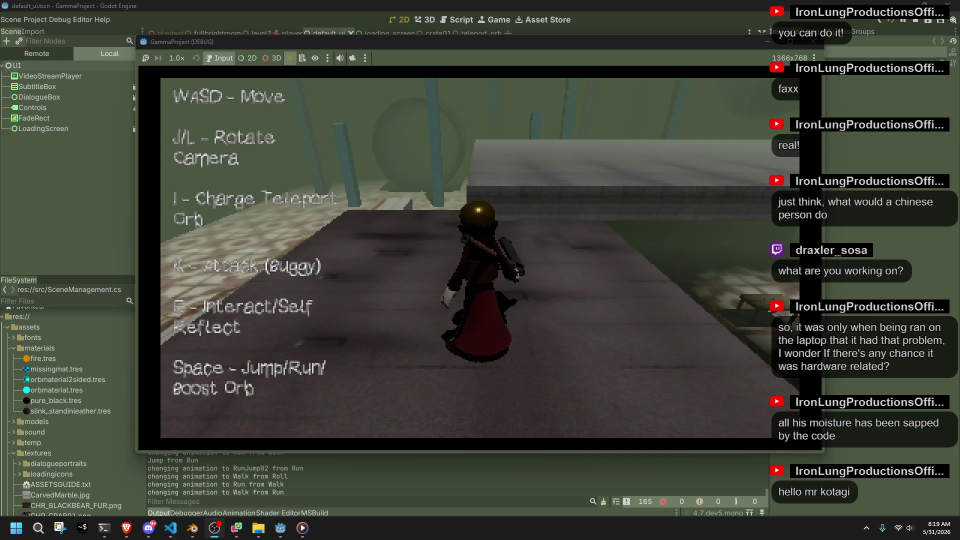
{"action": "key", "text": "F8"}
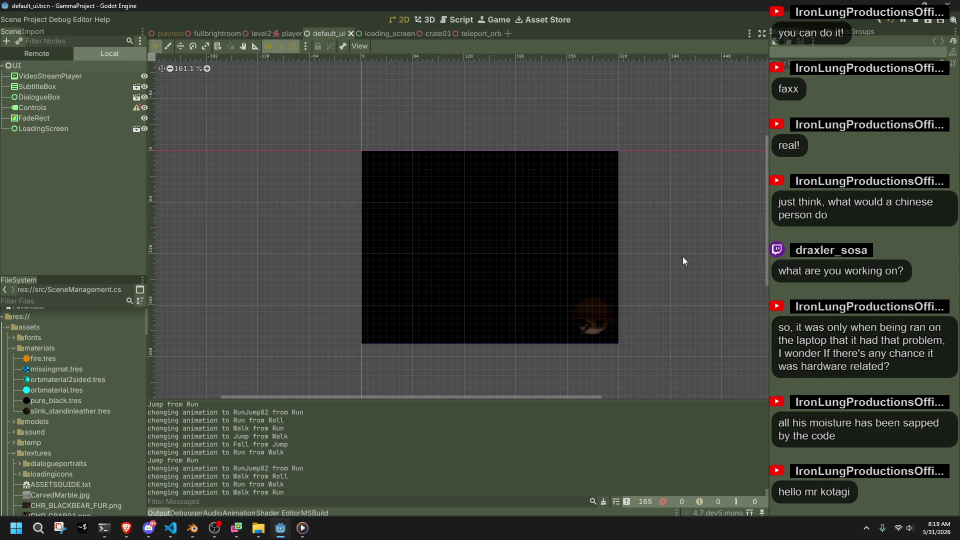
Step: Relaunch the game, run past the checkered pillar, stop it, and switch to Crate01 in Blender
{"action": "scroll", "coordinate": [683, 260], "scroll_direction": "up", "scroll_amount": 3}
{"action": "left_click", "coordinate": [893, 22]}
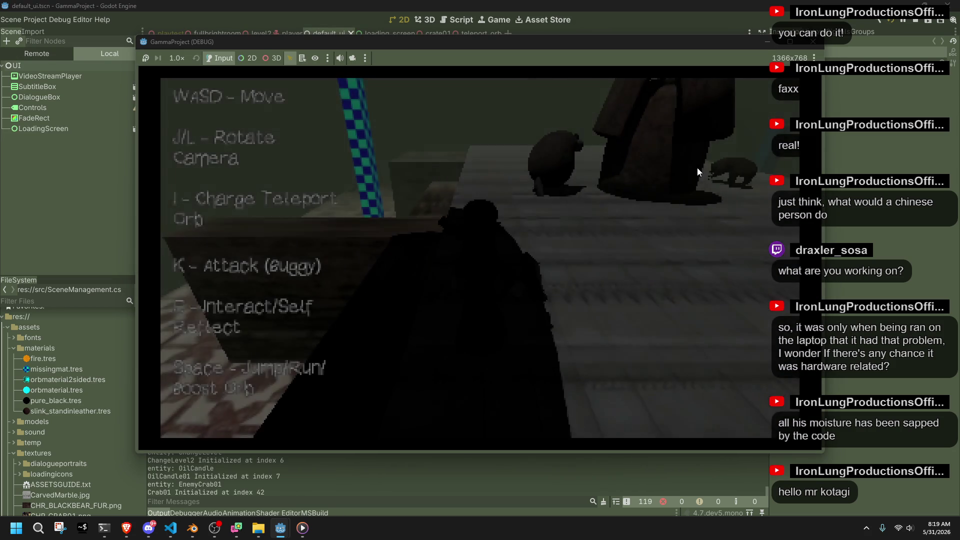
{"action": "key", "text": "w"}
{"action": "key", "text": "a"}
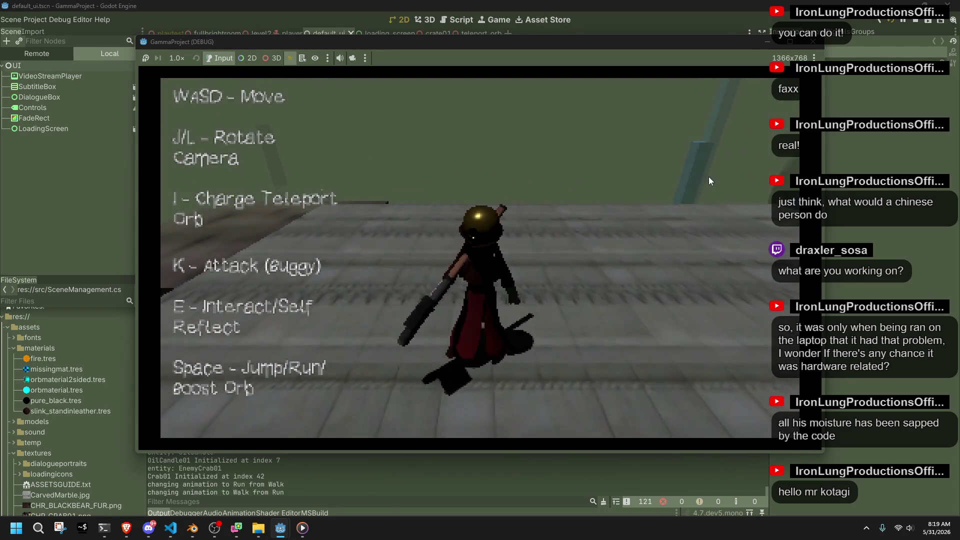
{"action": "left_click", "coordinate": [815, 42]}
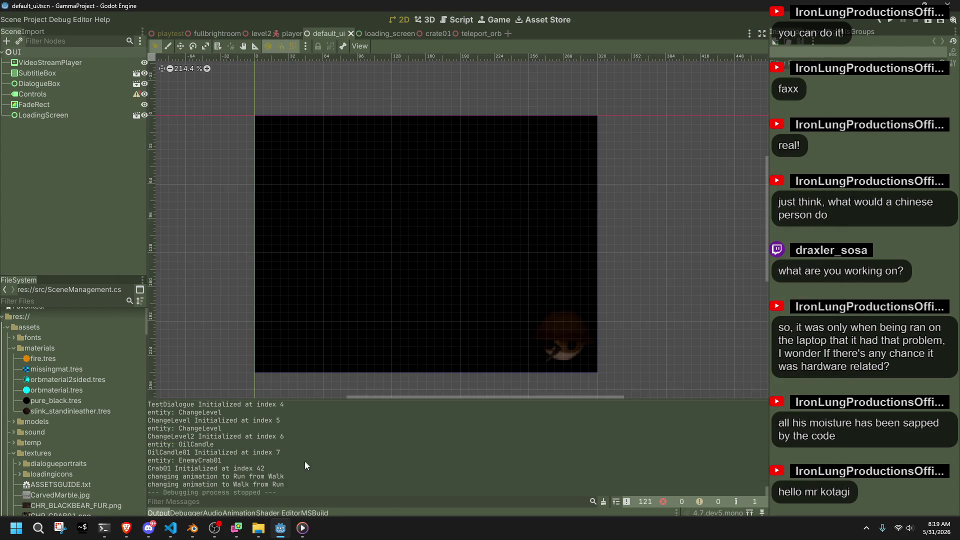
{"action": "left_click", "coordinate": [191, 530]}
{"action": "left_click", "coordinate": [420, 250]}
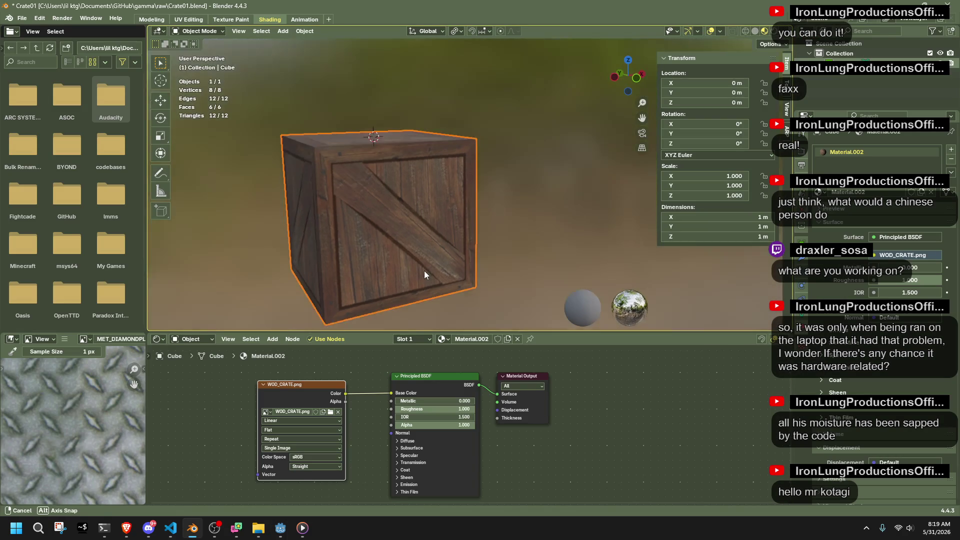
Step: Save Crate01.blend, open loadingScreen.blend from Open Recent, and orbit around the nut model
{"action": "left_click", "coordinate": [520, 191]}
{"action": "key", "text": "ctrl+s"}
{"action": "left_click", "coordinate": [22, 18]}
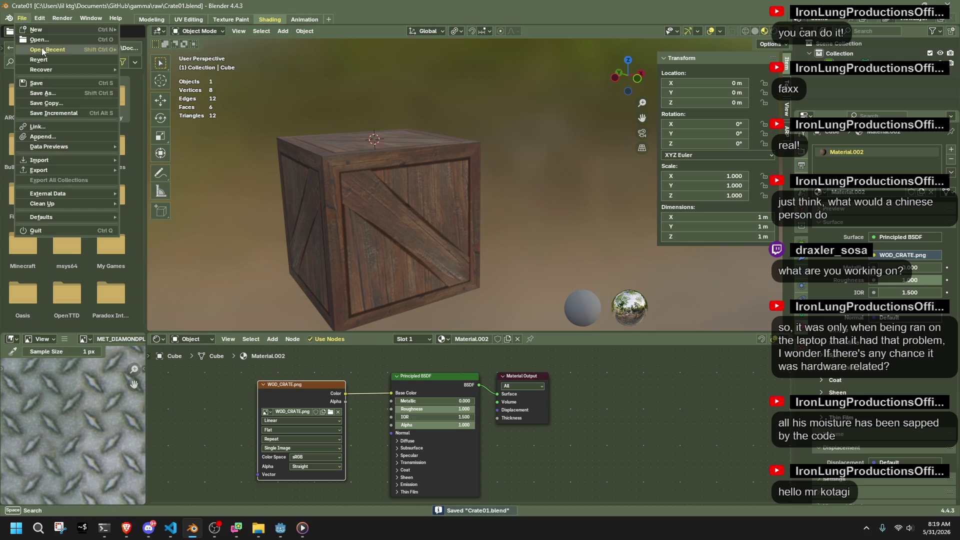
{"action": "mouse_move", "coordinate": [111, 52]}
{"action": "left_click", "coordinate": [187, 78]}
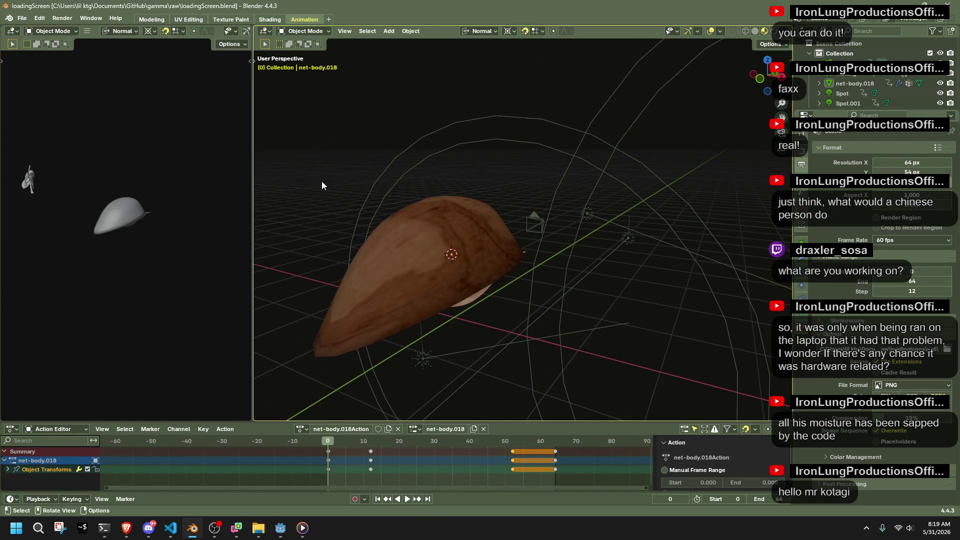
{"action": "scroll", "coordinate": [403, 245], "scroll_direction": "down", "scroll_amount": 8}
{"action": "mouse_move", "coordinate": [479, 250]}
{"action": "left_mouse_down"}
{"action": "mouse_move", "coordinate": [581, 304]}
{"action": "mouse_move", "coordinate": [728, 313]}
{"action": "mouse_move", "coordinate": [739, 271]}
{"action": "mouse_move", "coordinate": [730, 239]}
{"action": "mouse_move", "coordinate": [603, 224]}
{"action": "mouse_move", "coordinate": [551, 247]}
{"action": "mouse_move", "coordinate": [562, 286]}
{"action": "mouse_move", "coordinate": [598, 325]}
{"action": "mouse_move", "coordinate": [566, 265]}
{"action": "mouse_move", "coordinate": [561, 301]}
{"action": "left_mouse_up"}
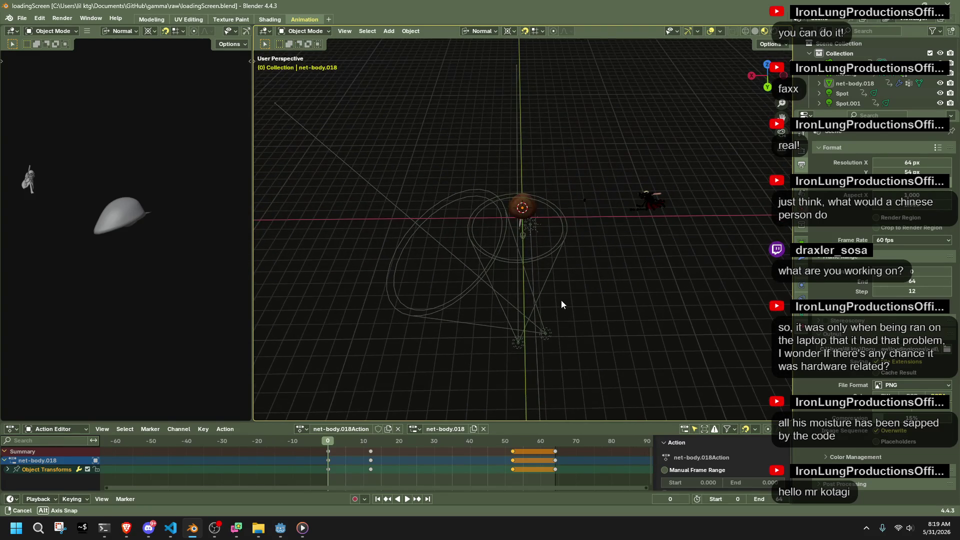
Step: Append the Cube object from Crate01.blend, frame it, and switch to Top Orthographic view
{"action": "left_click", "coordinate": [23, 19]}
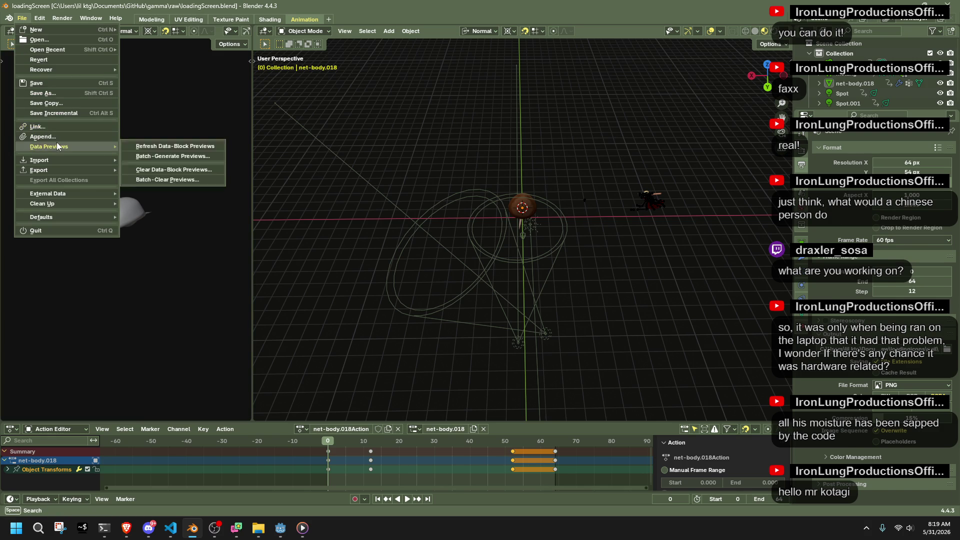
{"action": "left_click", "coordinate": [45, 137]}
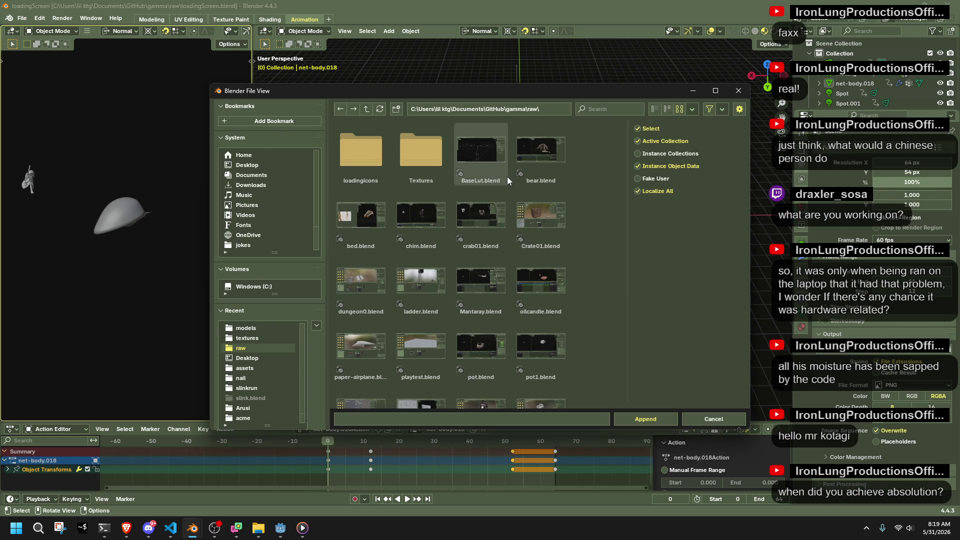
{"action": "scroll", "coordinate": [507, 176], "scroll_direction": "down", "scroll_amount": 2}
{"action": "double_click", "coordinate": [545, 199]}
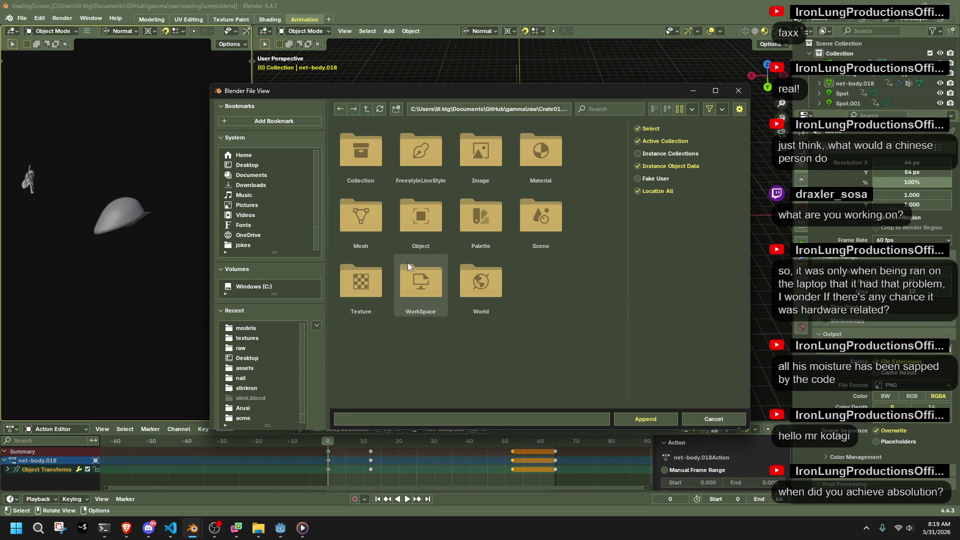
{"action": "double_click", "coordinate": [413, 230]}
{"action": "double_click", "coordinate": [376, 164]}
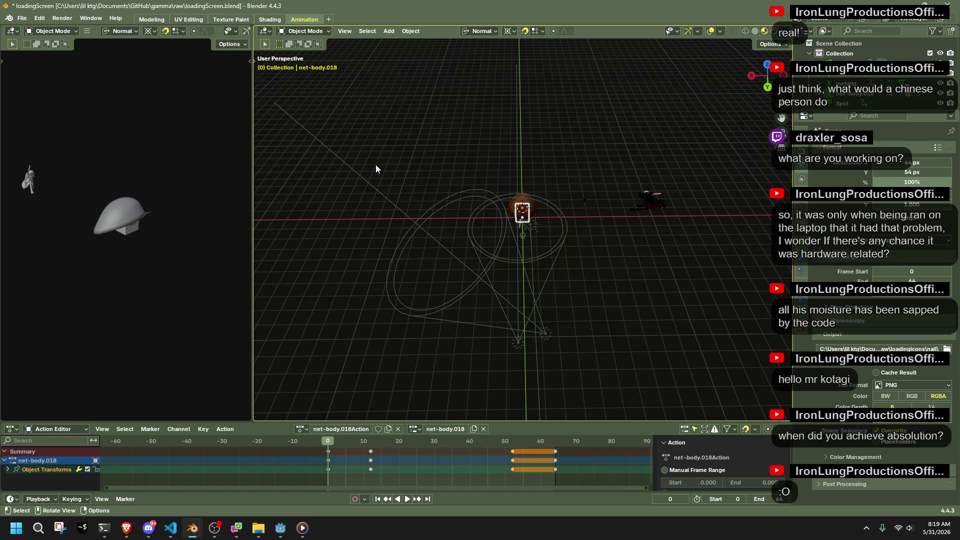
{"action": "key", "text": "KP_Decimal"}
{"action": "mouse_move", "coordinate": [658, 149]}
{"action": "left_mouse_down"}
{"action": "mouse_move", "coordinate": [736, 137]}
{"action": "mouse_move", "coordinate": [740, 101]}
{"action": "mouse_move", "coordinate": [554, 137]}
{"action": "mouse_move", "coordinate": [620, 180]}
{"action": "left_mouse_up"}
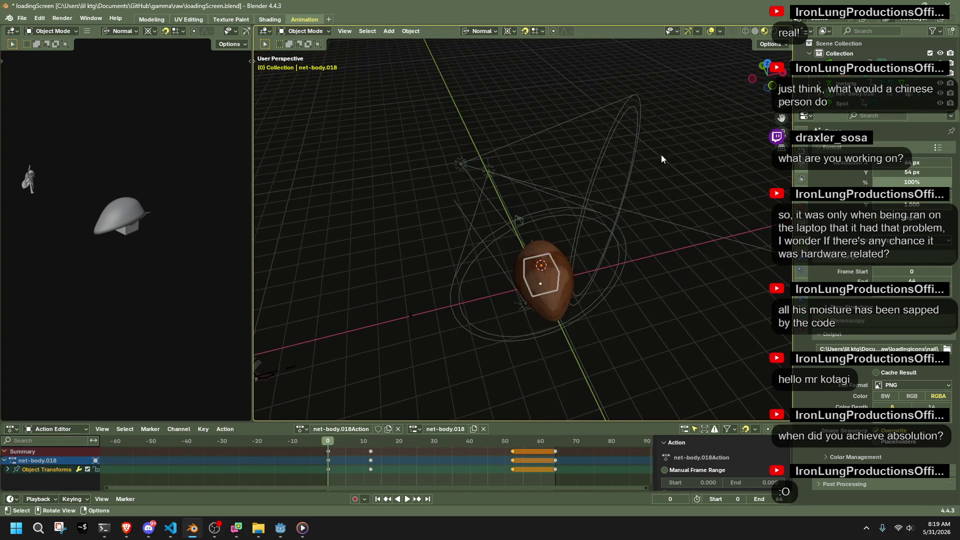
{"action": "left_click", "coordinate": [768, 67]}
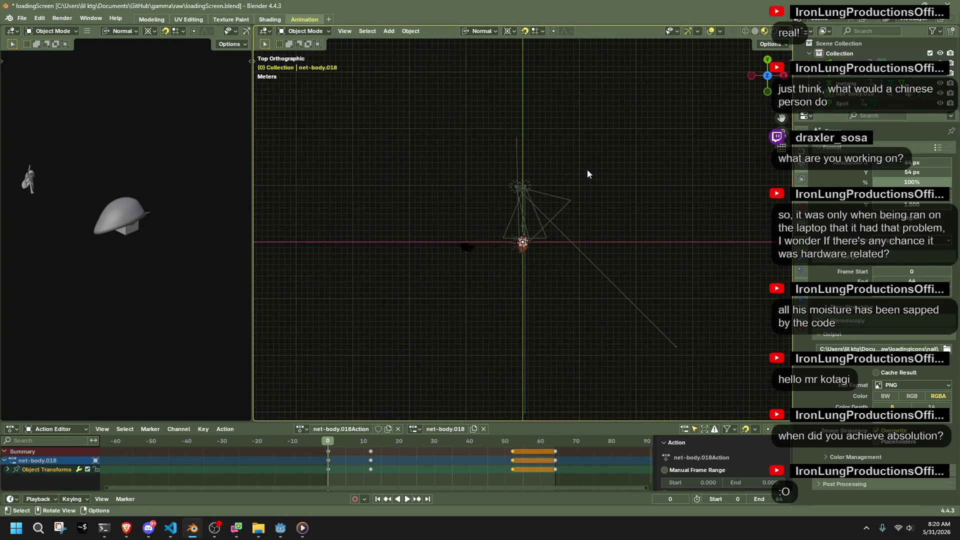
Step: Set transform orientation to Global and move the crate 20 m along global X
{"action": "key", "text": "g"}
{"action": "key", "text": "x"}
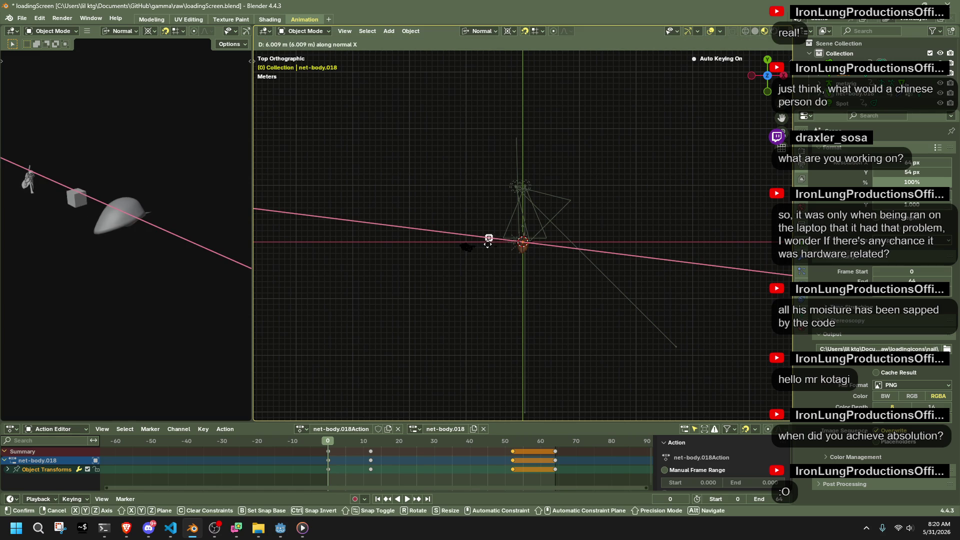
{"action": "left_click", "coordinate": [488, 244]}
{"action": "left_click", "coordinate": [487, 33]}
{"action": "left_click", "coordinate": [475, 60]}
{"action": "key", "text": "g"}
{"action": "key", "text": "x"}
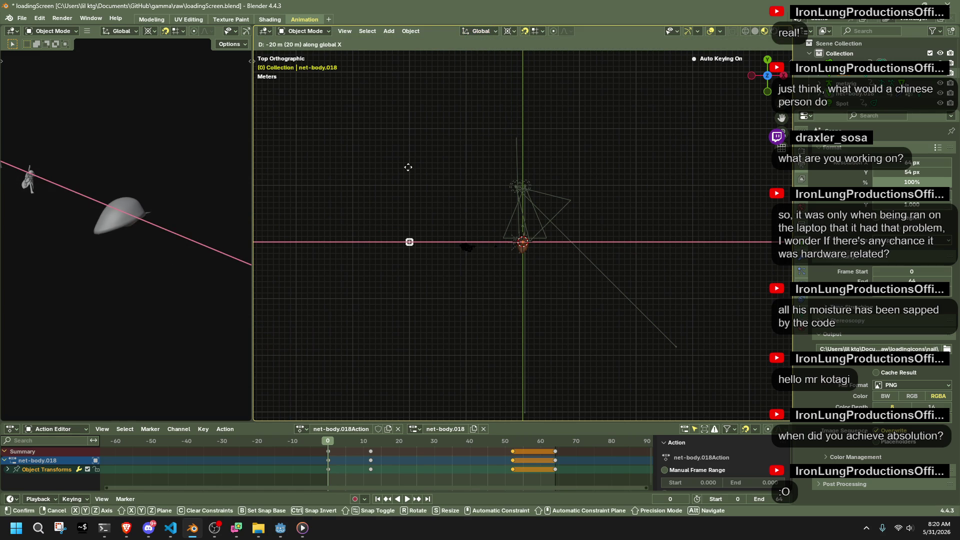
{"action": "left_click", "coordinate": [408, 167]}
{"action": "scroll", "coordinate": [491, 172], "scroll_direction": "up", "scroll_amount": 2}
Step: Box-select the camera and lights and move the rig along X
{"action": "mouse_move", "coordinate": [445, 117]}
{"action": "left_mouse_down"}
{"action": "mouse_move", "coordinate": [557, 177]}
{"action": "mouse_move", "coordinate": [619, 227]}
{"action": "left_mouse_up"}
{"action": "key", "text": "g"}
{"action": "key", "text": "x"}
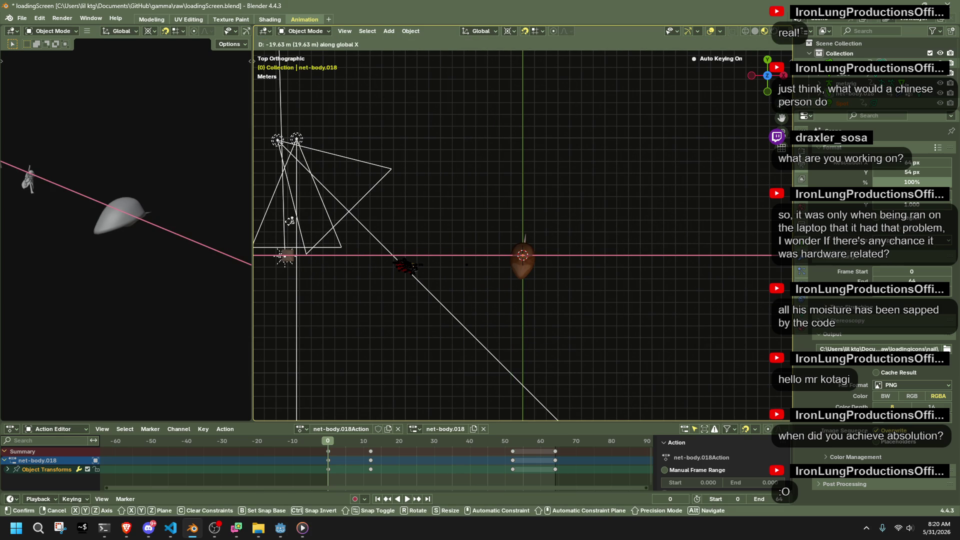
{"action": "key", "text": "Escape"}
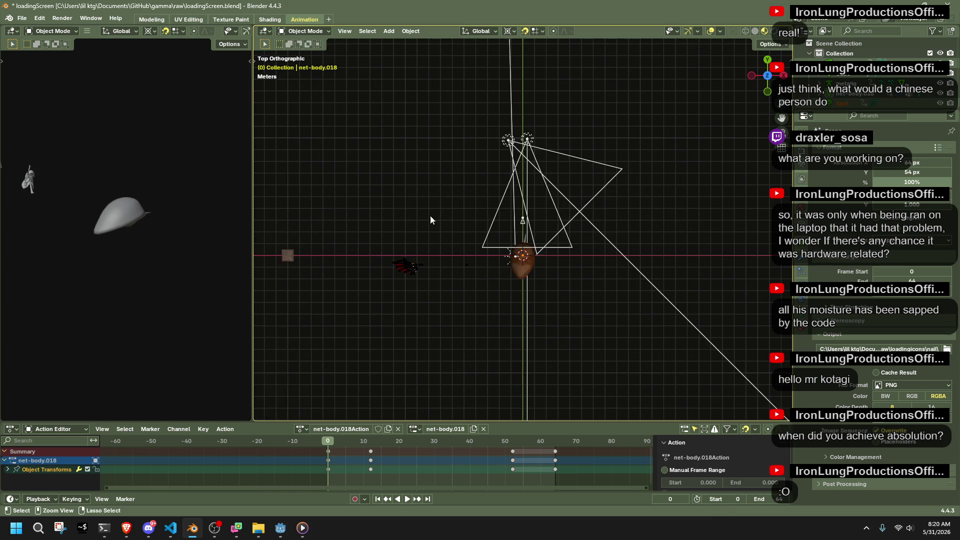
{"action": "mouse_move", "coordinate": [459, 120]}
{"action": "left_mouse_down"}
{"action": "mouse_move", "coordinate": [618, 221]}
{"action": "mouse_move", "coordinate": [514, 123]}
{"action": "mouse_move", "coordinate": [681, 220]}
{"action": "left_mouse_up"}
{"action": "left_click", "coordinate": [650, 228]}
{"action": "key", "text": "g"}
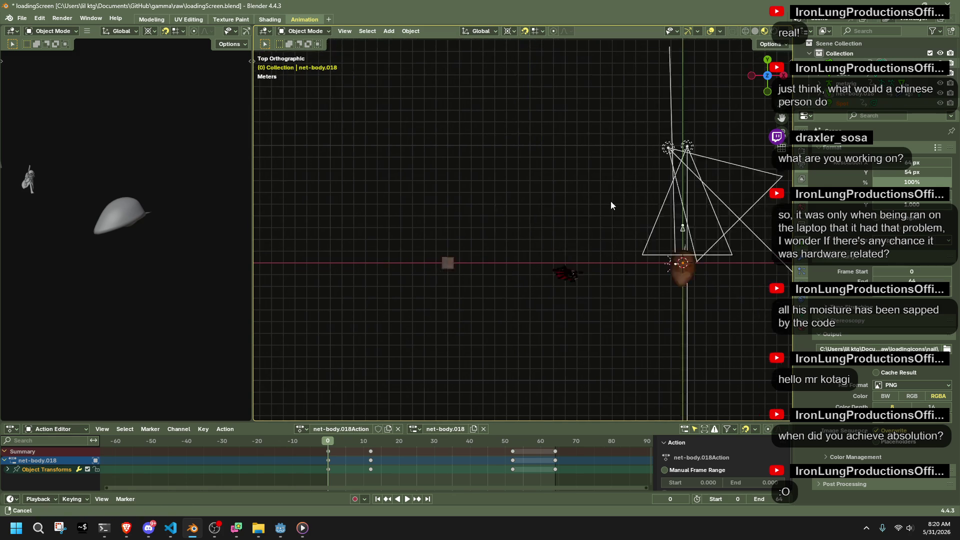
{"action": "key", "text": "x"}
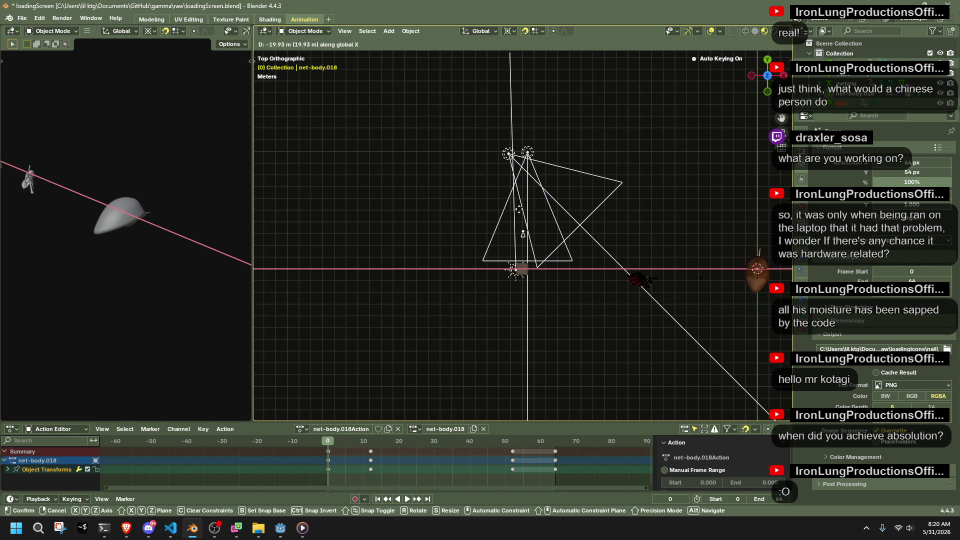
{"action": "left_click", "coordinate": [519, 209]}
{"action": "right_click", "coordinate": [520, 210]}
{"action": "key", "text": "Escape"}
{"action": "key", "text": "KP_Decimal"}
Step: Fine-tune the camera rig's position with a small X adjustment and a free move
{"action": "key", "text": "g"}
{"action": "key", "text": "x"}
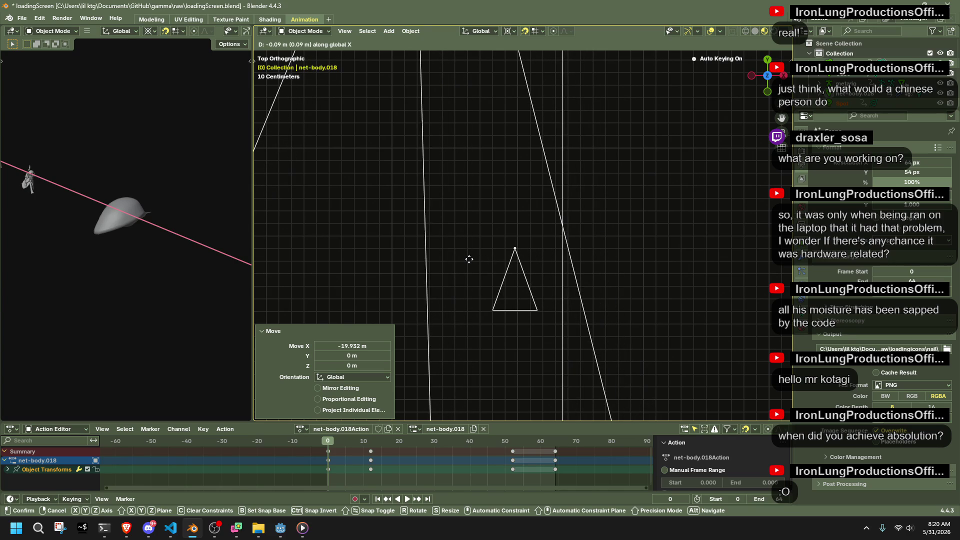
{"action": "left_click", "coordinate": [472, 259]}
{"action": "scroll", "coordinate": [523, 275], "scroll_direction": "up", "scroll_amount": 5}
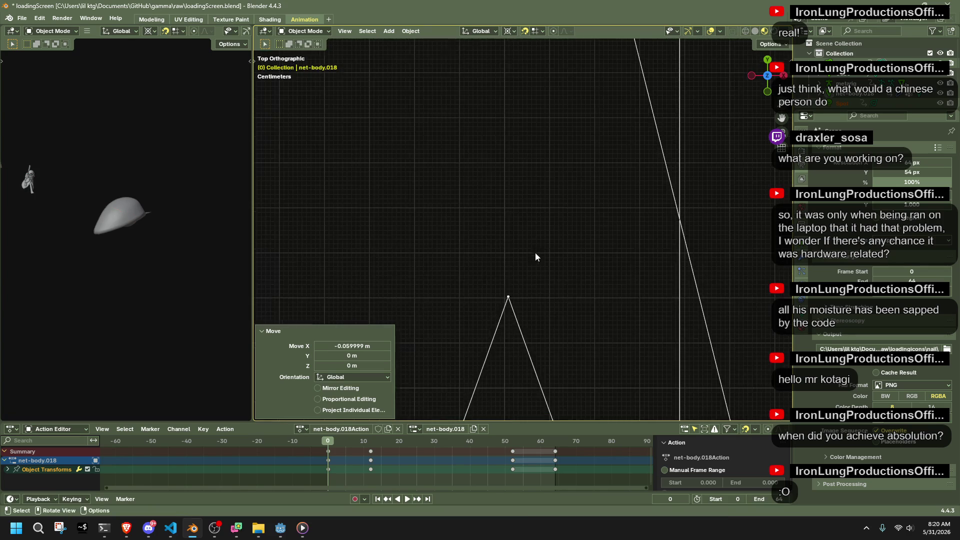
{"action": "scroll", "coordinate": [523, 275], "scroll_direction": "up", "scroll_amount": 5}
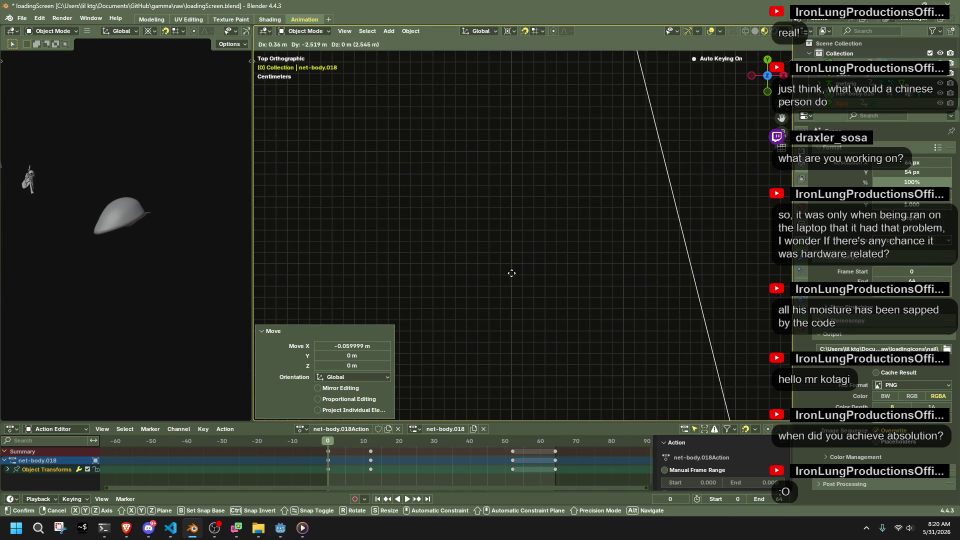
{"action": "scroll", "coordinate": [537, 268], "scroll_direction": "down", "scroll_amount": 5}
{"action": "scroll", "coordinate": [537, 265], "scroll_direction": "up", "scroll_amount": 5}
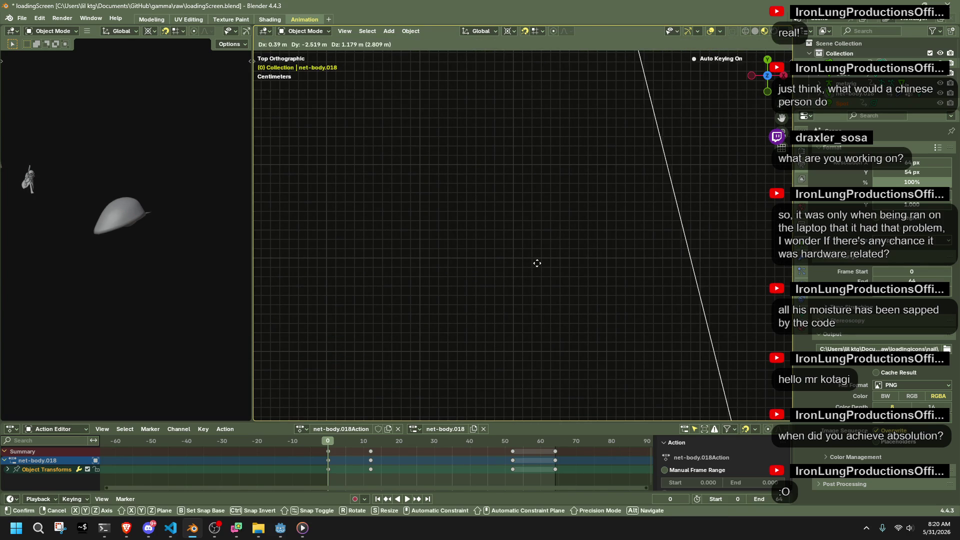
{"action": "scroll", "coordinate": [530, 265], "scroll_direction": "down", "scroll_amount": 5}
{"action": "scroll", "coordinate": [530, 263], "scroll_direction": "up", "scroll_amount": 2}
{"action": "scroll", "coordinate": [526, 253], "scroll_direction": "down", "scroll_amount": 2}
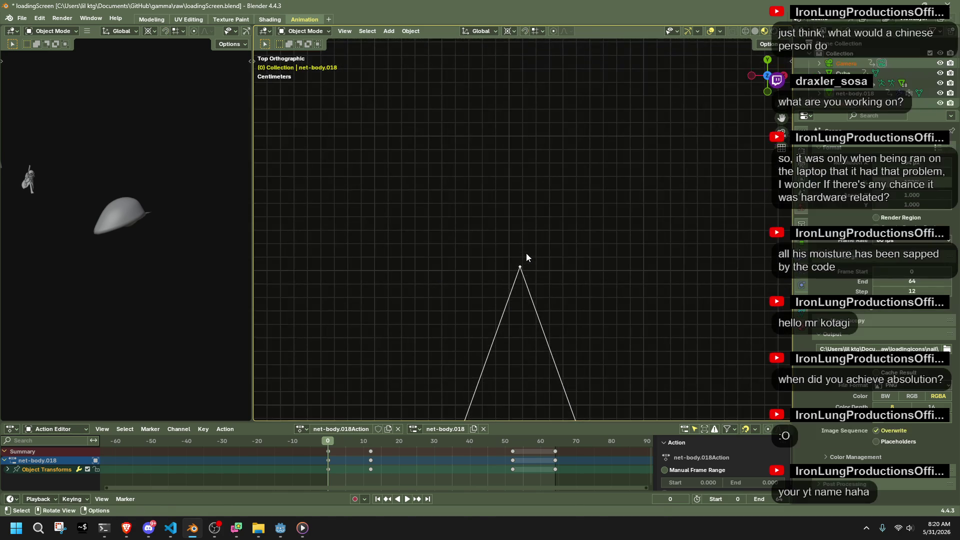
{"action": "key", "text": "g"}
{"action": "left_click", "coordinate": [516, 258]}
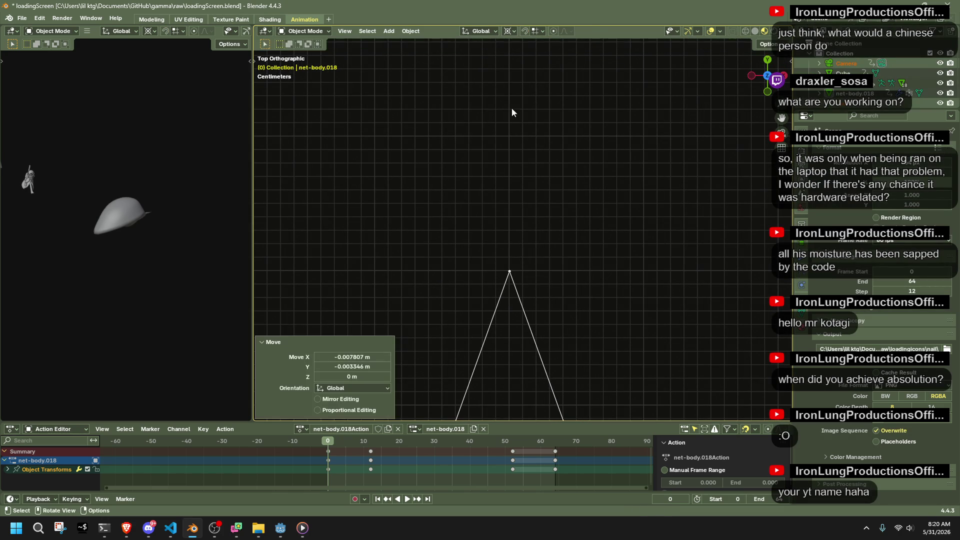
Step: Turn on snapping and place the camera over the crate
{"action": "left_click", "coordinate": [536, 31]}
{"action": "left_click", "coordinate": [535, 36]}
{"action": "left_click", "coordinate": [525, 31]}
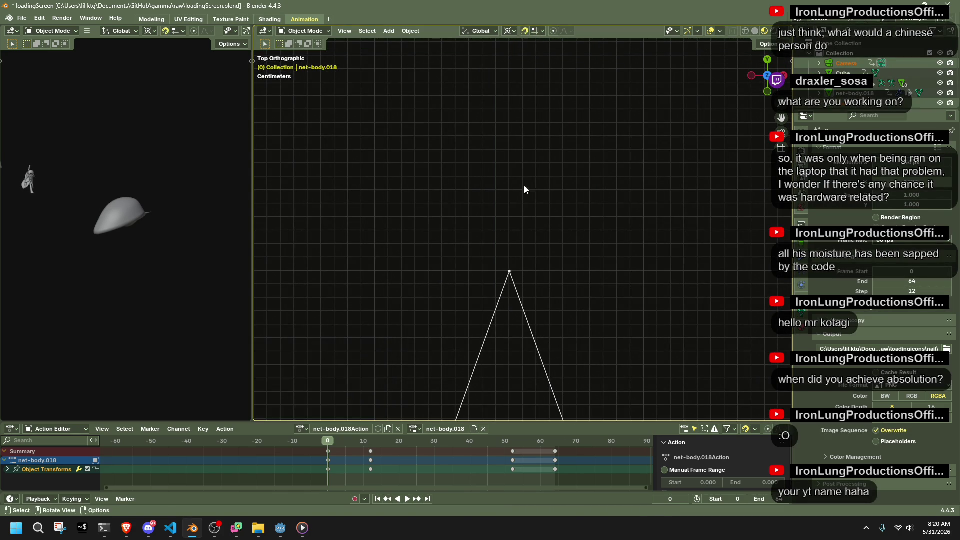
{"action": "key", "text": "g"}
{"action": "left_click", "coordinate": [508, 268]}
{"action": "scroll", "coordinate": [508, 268], "scroll_direction": "down", "scroll_amount": 3}
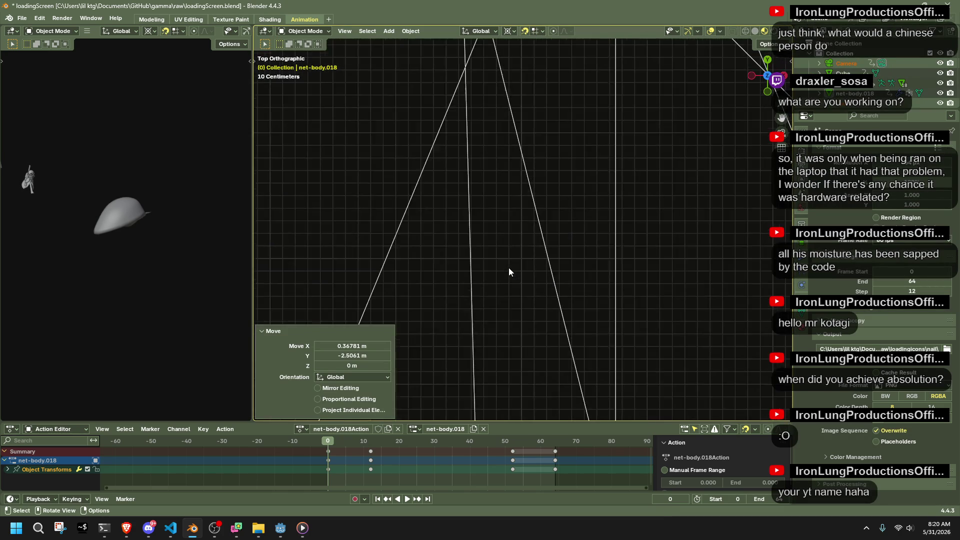
{"action": "key", "text": "g"}
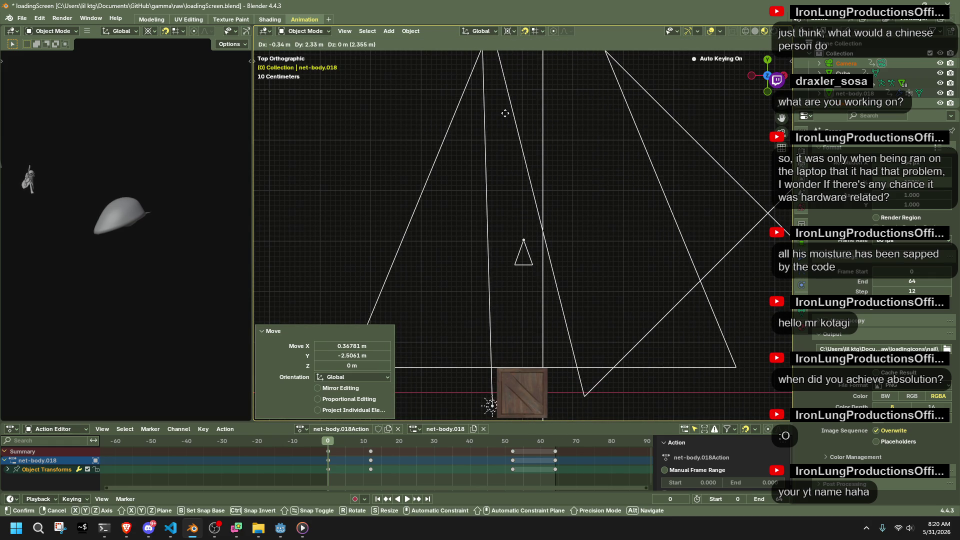
{"action": "left_click", "coordinate": [504, 114]}
{"action": "scroll", "coordinate": [520, 150], "scroll_direction": "down", "scroll_amount": 3}
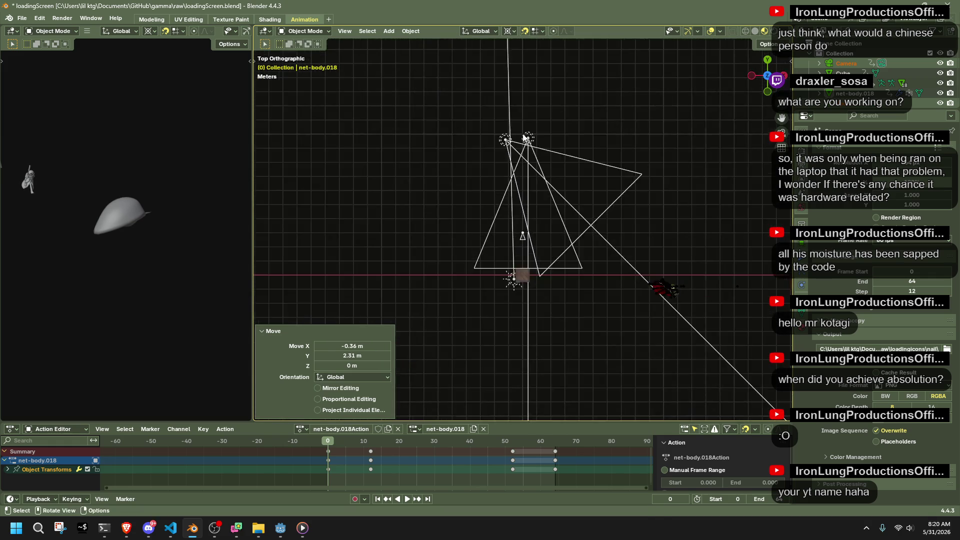
Step: Check the crate's framing through the camera (Numpad 0), cancel a trial X move, and select the camera
{"action": "key", "text": "KP_0"}
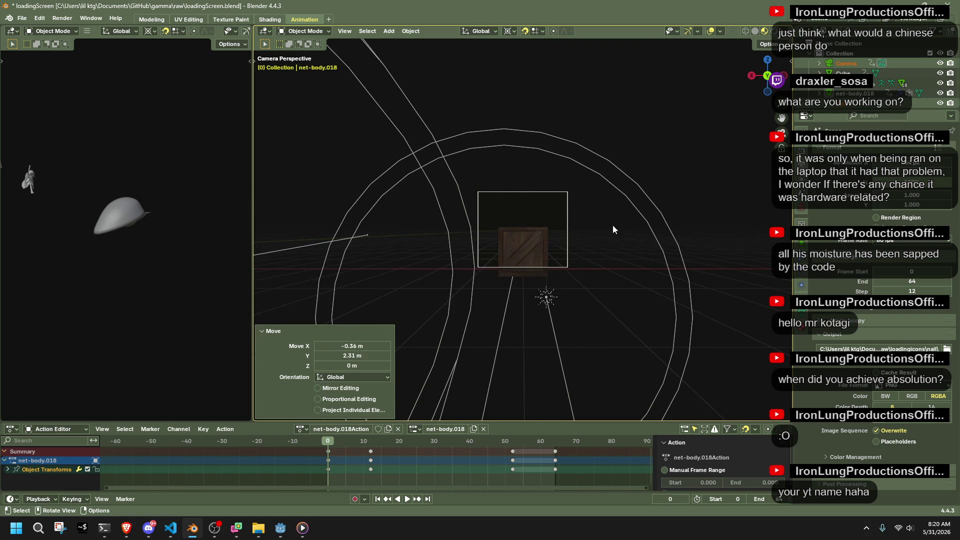
{"action": "key", "text": "g"}
{"action": "key", "text": "x"}
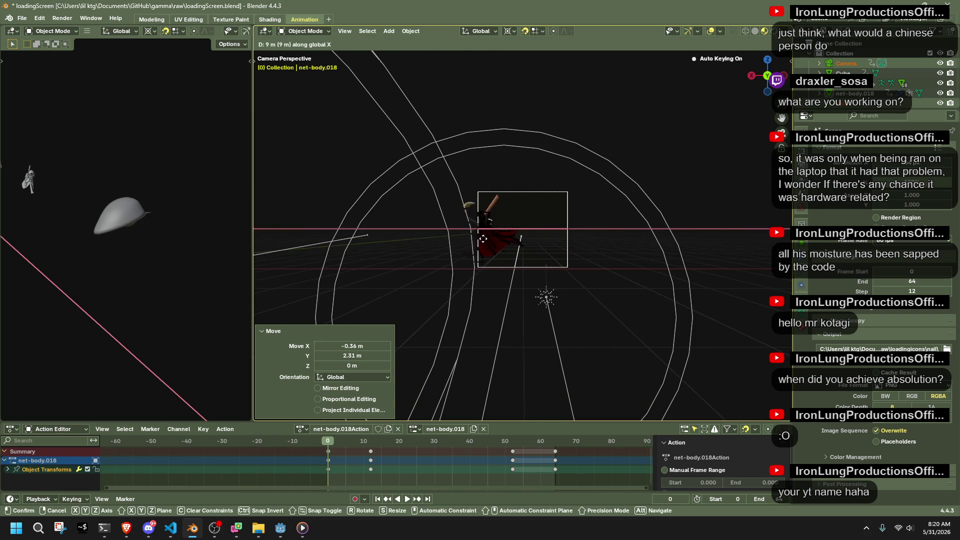
{"action": "right_click", "coordinate": [612, 253]}
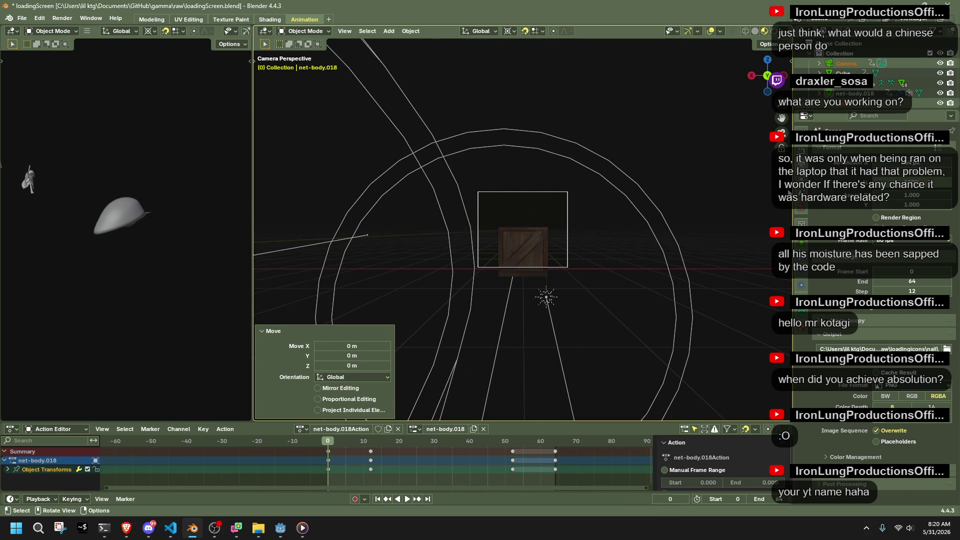
{"action": "left_click", "coordinate": [567, 214]}
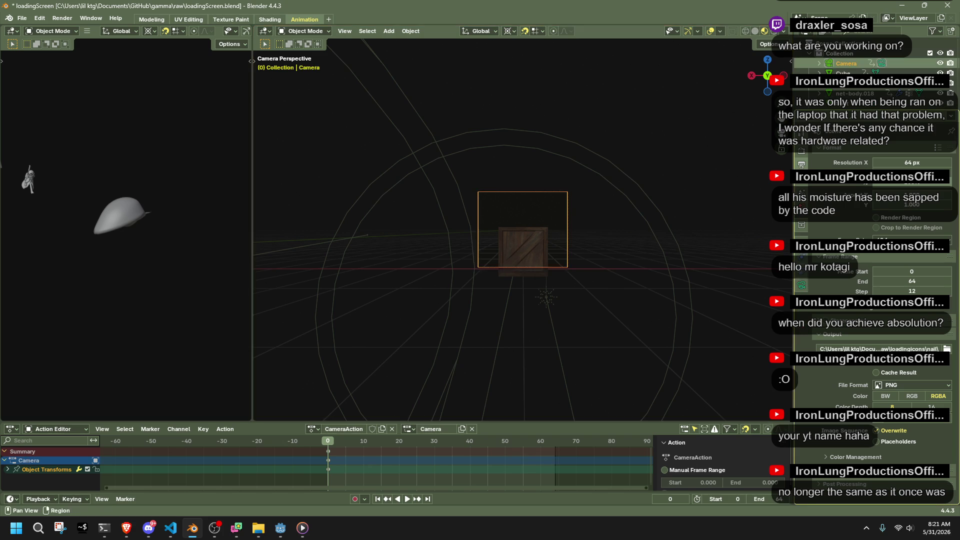
Step: Set the camera Lens Type to Orthographic and reduce Orthographic Scale so the crate fills the frame
{"action": "left_click", "coordinate": [802, 285]}
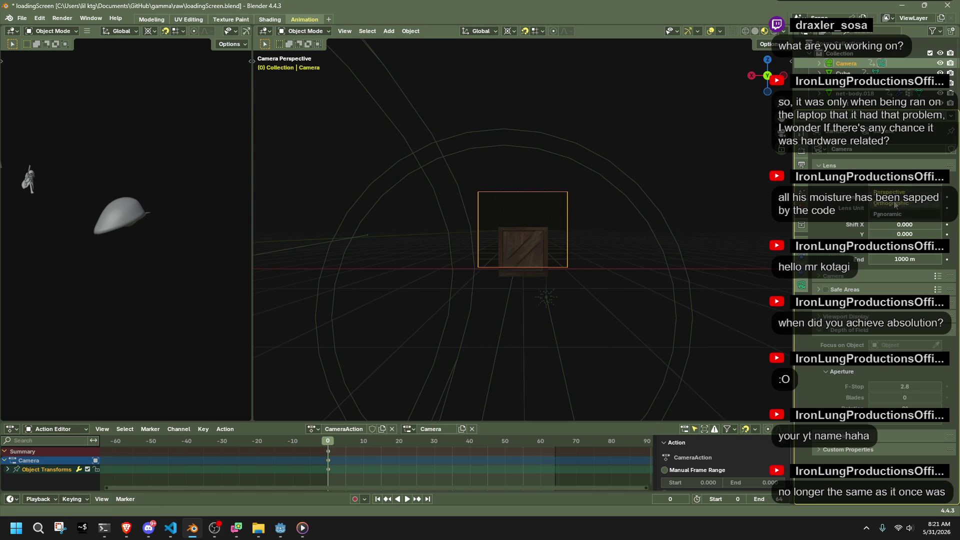
{"action": "left_click", "coordinate": [895, 203]}
{"action": "scroll", "coordinate": [598, 240], "scroll_direction": "up", "scroll_amount": 5}
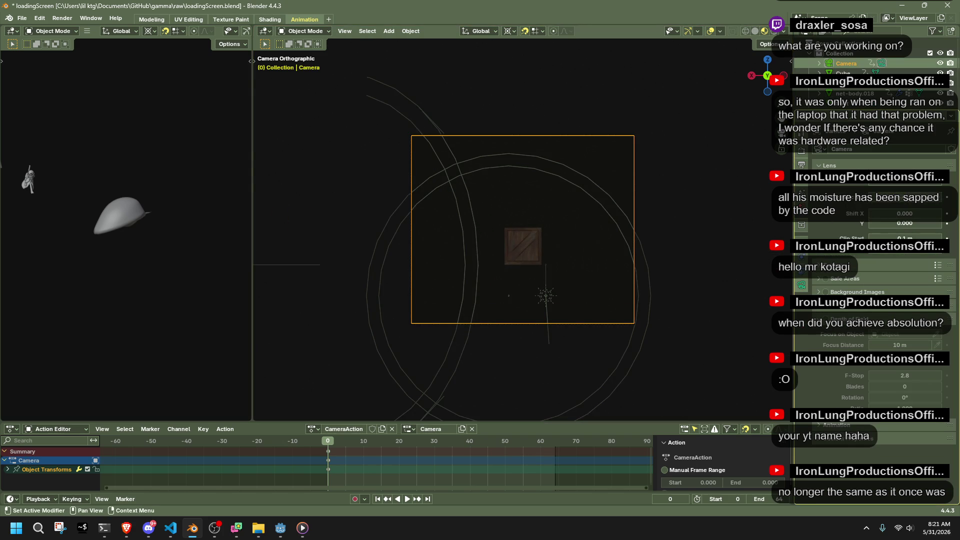
{"action": "mouse_move", "coordinate": [905, 194]}
{"action": "left_mouse_down"}
{"action": "mouse_move", "coordinate": [830, 194]}
{"action": "mouse_move", "coordinate": [860, 194]}
{"action": "left_mouse_up"}
Step: Select the crate, restore it after an accidental delete, and try a vertical move before cancelling
{"action": "left_click", "coordinate": [531, 229]}
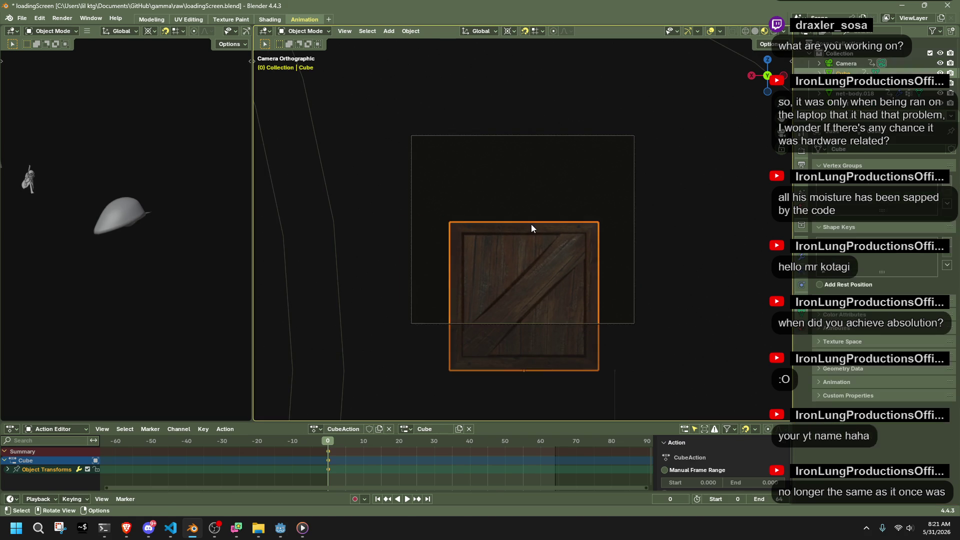
{"action": "key", "text": "Delete"}
{"action": "key", "text": "ctrl+z"}
{"action": "scroll", "coordinate": [548, 208], "scroll_direction": "down", "scroll_amount": 5}
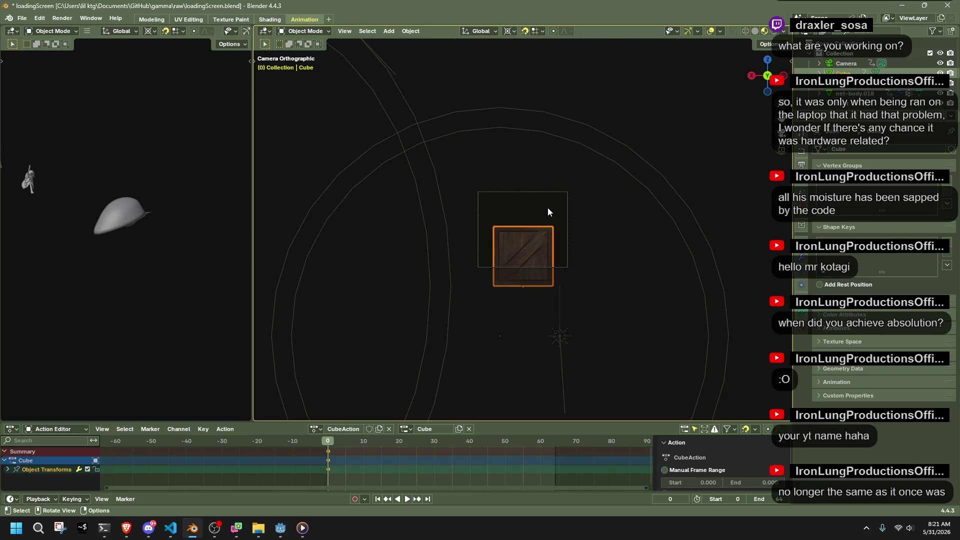
{"action": "key", "text": "g"}
{"action": "key", "text": "z"}
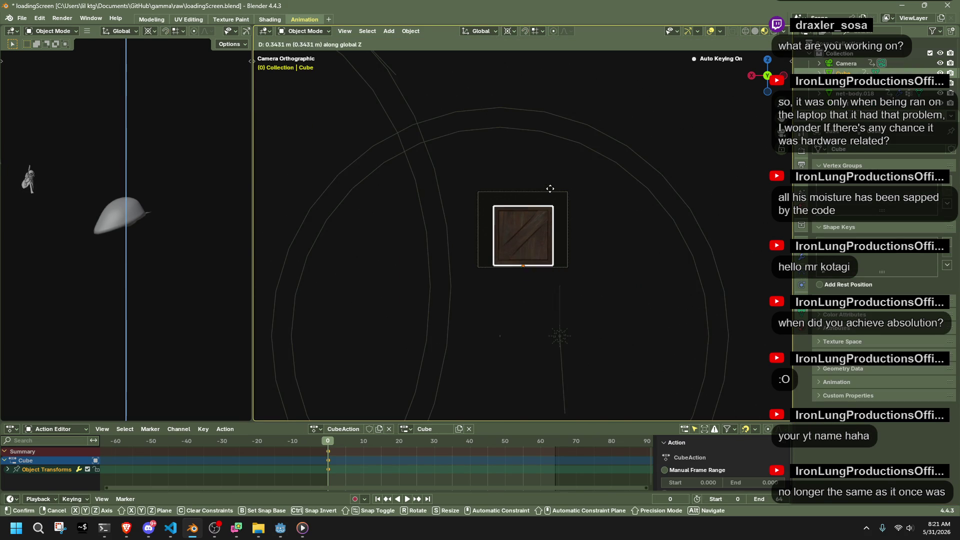
{"action": "right_click", "coordinate": [574, 203]}
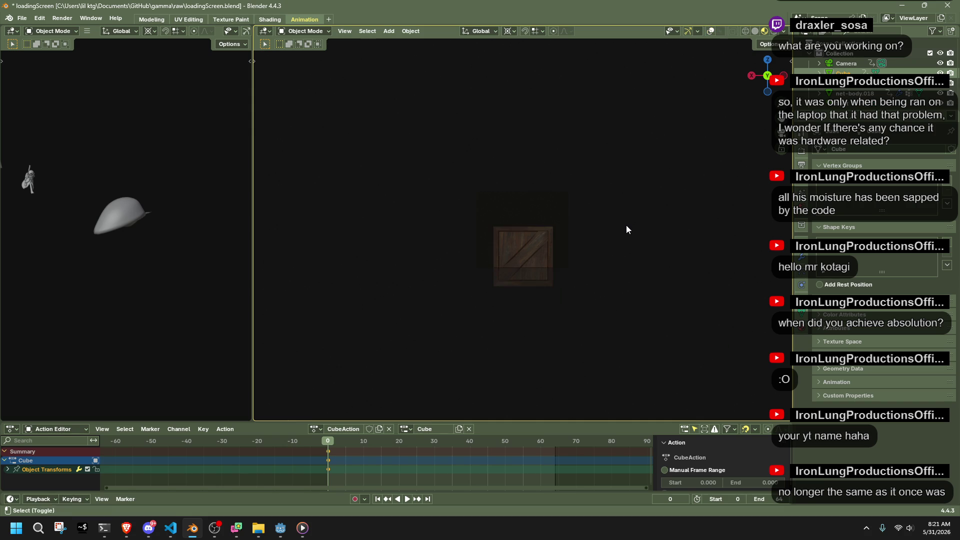
{"action": "left_click_drag", "start_coordinate": [592, 247], "coordinate": [583, 248]}
{"action": "scroll", "coordinate": [583, 248], "scroll_direction": "down", "scroll_amount": 4}
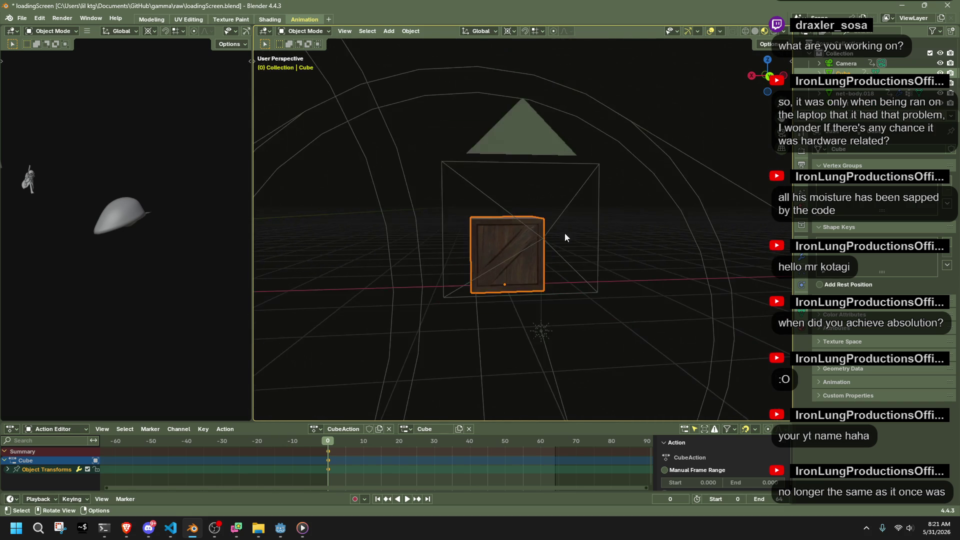
Step: Back in camera view, raise the crate along Z so it sits centred in the frame
{"action": "key", "text": "Right"}
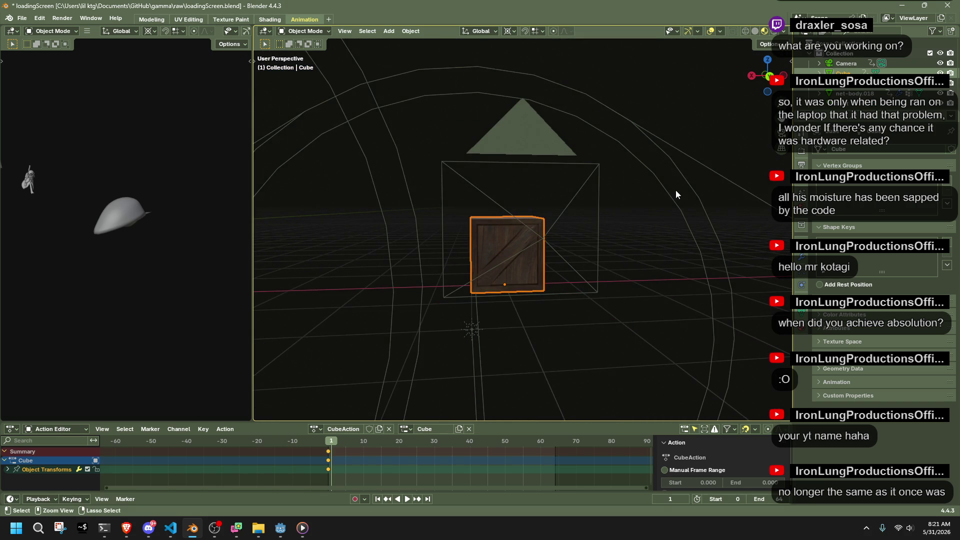
{"action": "key", "text": "KP_0"}
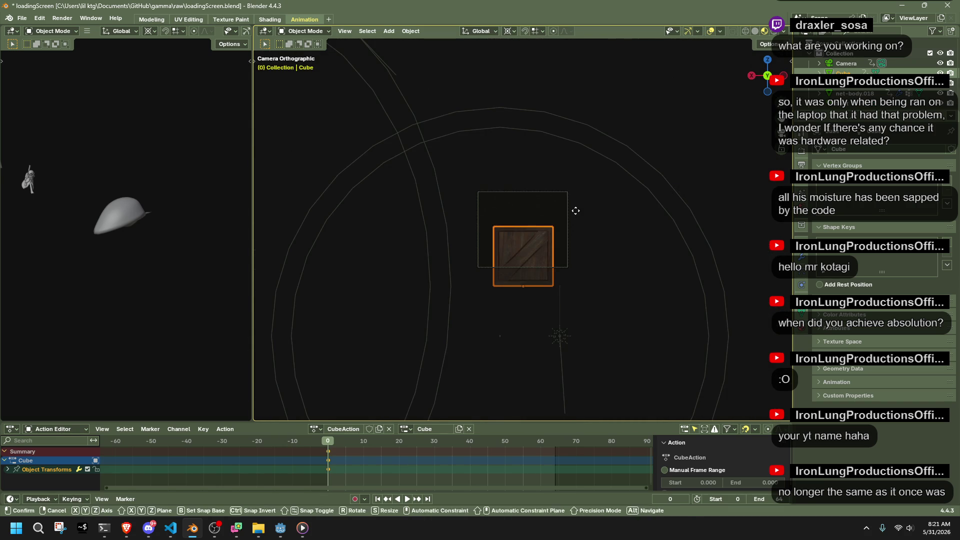
{"action": "key", "text": "g"}
{"action": "key", "text": "z"}
{"action": "left_click", "coordinate": [628, 230]}
{"action": "left_click", "coordinate": [628, 230]}
{"action": "mouse_move", "coordinate": [628, 230]}
{"action": "left_mouse_down"}
{"action": "mouse_move", "coordinate": [531, 271]}
{"action": "mouse_move", "coordinate": [498, 250]}
{"action": "mouse_move", "coordinate": [547, 315]}
{"action": "mouse_move", "coordinate": [593, 312]}
{"action": "left_mouse_up"}
Step: Play back the animation, delete the Sun lamp's later keyframes, and return to frame 0
{"action": "left_click_drag", "start_coordinate": [626, 327], "coordinate": [475, 235]}
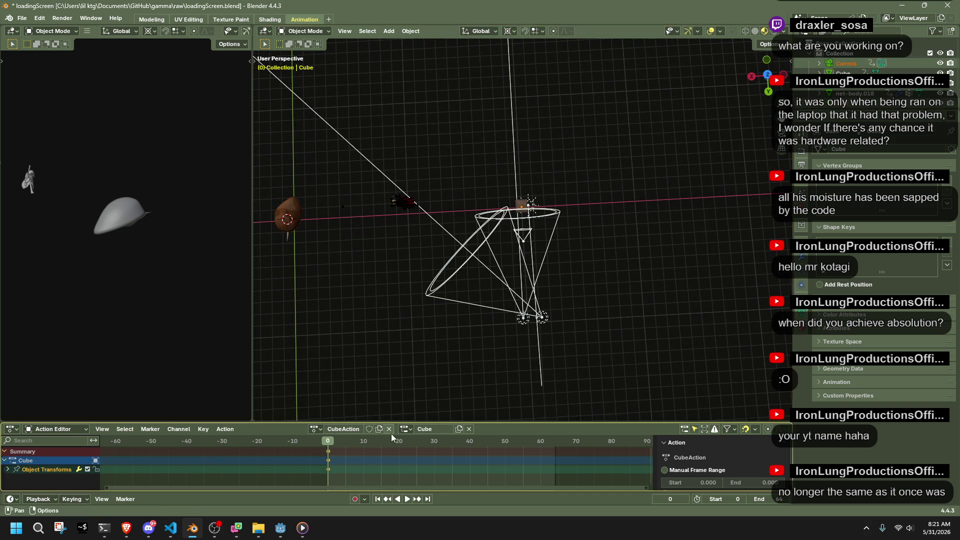
{"action": "key", "text": "space"}
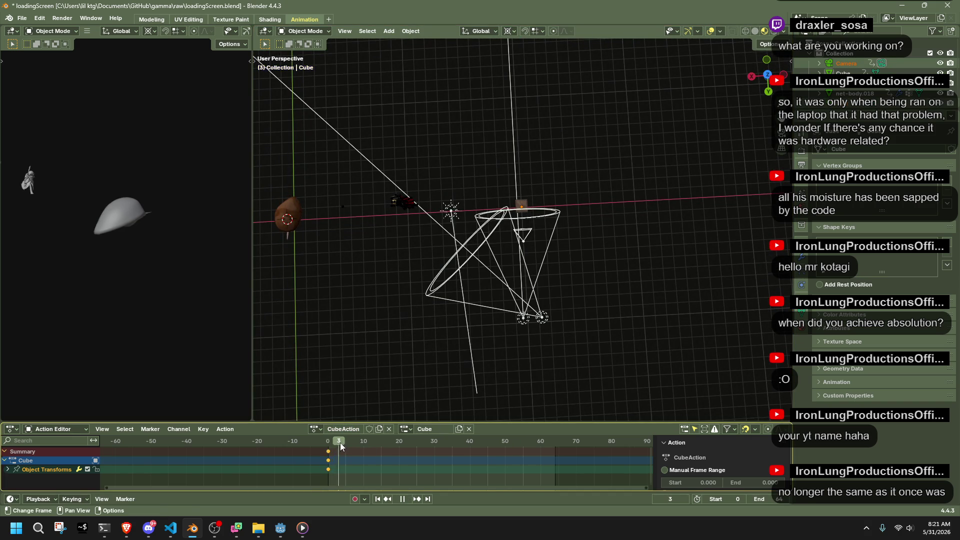
{"action": "key", "text": "space"}
{"action": "left_click", "coordinate": [448, 214]}
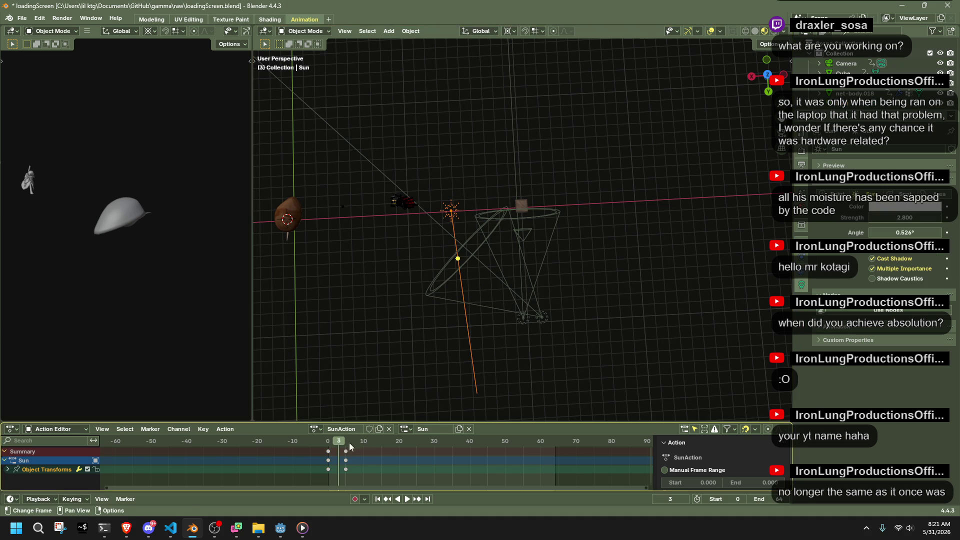
{"action": "key", "text": "Delete"}
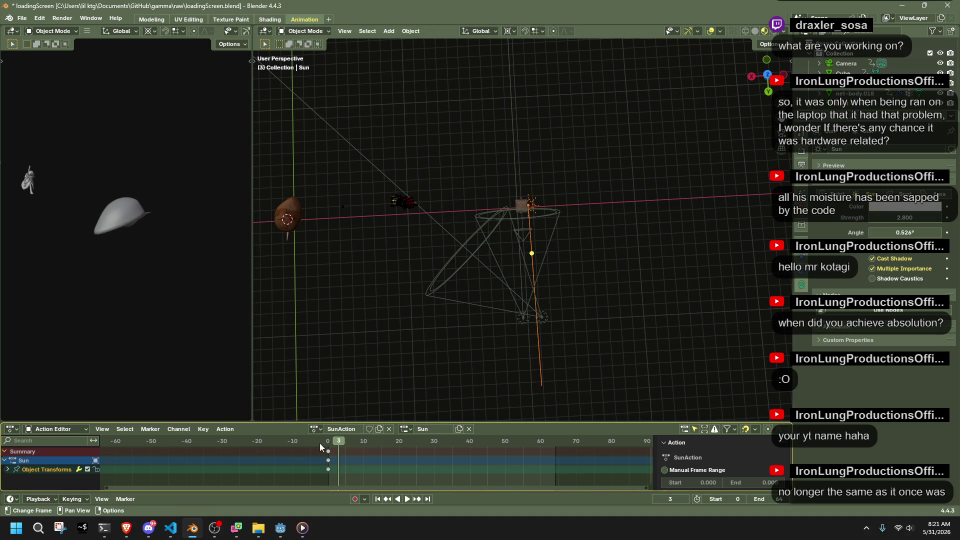
{"action": "left_click", "coordinate": [328, 443]}
{"action": "mouse_move", "coordinate": [536, 306]}
{"action": "left_mouse_down"}
{"action": "mouse_move", "coordinate": [580, 344]}
{"action": "mouse_move", "coordinate": [418, 258]}
{"action": "mouse_move", "coordinate": [531, 233]}
{"action": "mouse_move", "coordinate": [550, 238]}
{"action": "left_mouse_up"}
Step: In camera view, try rotating the crate about Z, then undo back to a square crate
{"action": "key", "text": "KP_0"}
{"action": "left_click", "coordinate": [550, 238]}
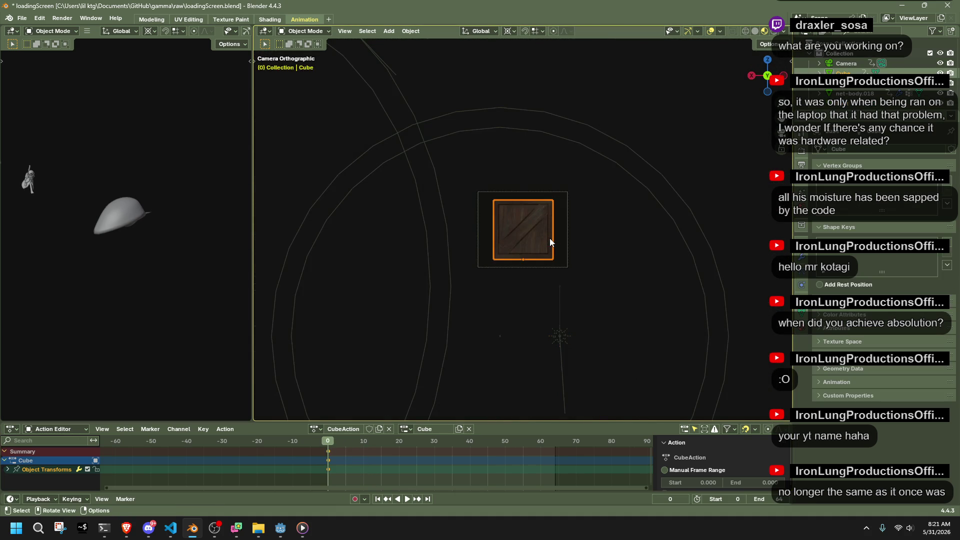
{"action": "key", "text": "r"}
{"action": "key", "text": "z"}
{"action": "left_click", "coordinate": [651, 279]}
{"action": "key", "text": "r"}
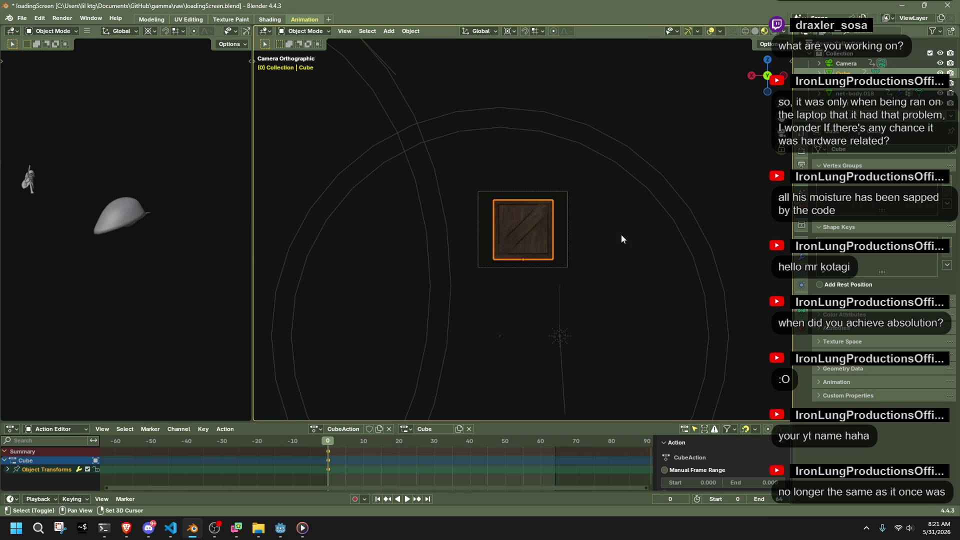
{"action": "key", "text": "z"}
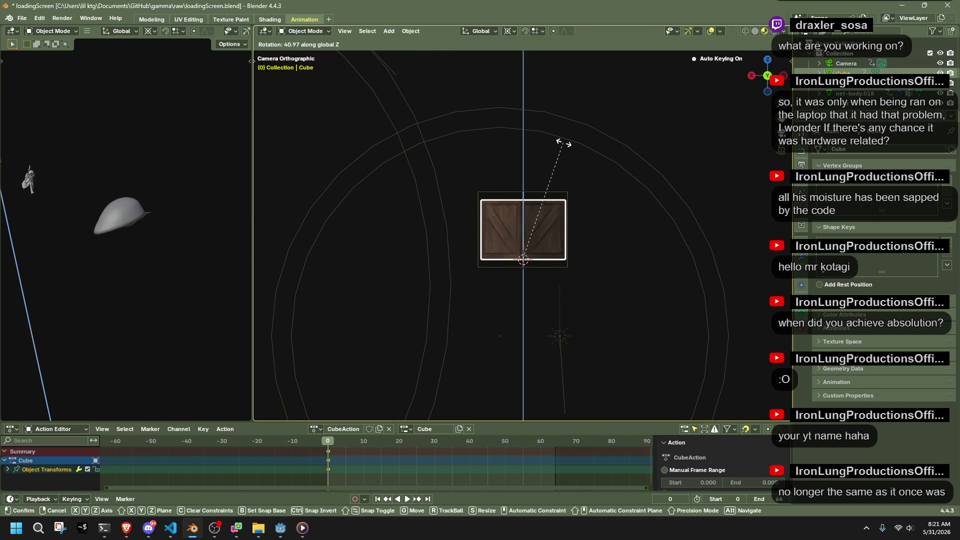
{"action": "left_click", "coordinate": [545, 136]}
{"action": "key", "text": "ctrl+z"}
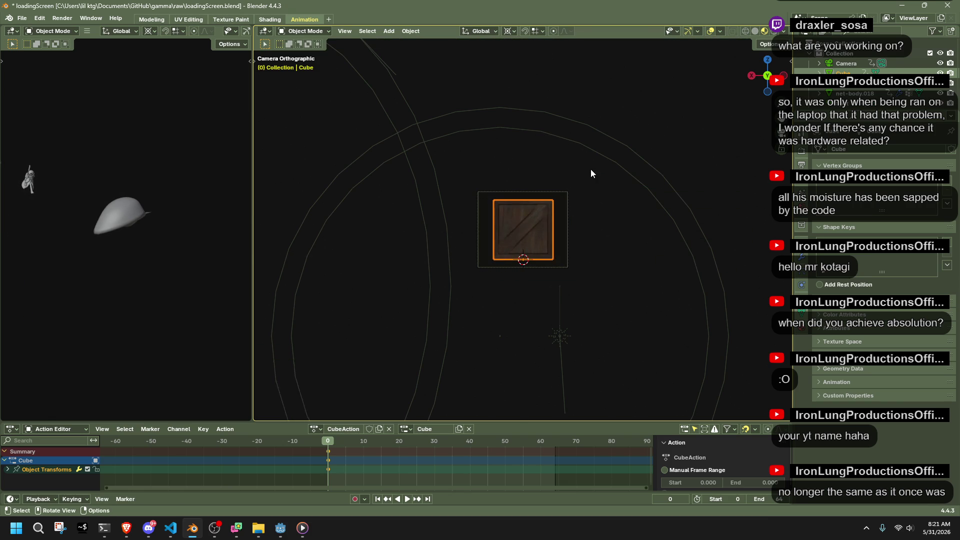
Step: Tilt the crate slightly forward, about -11° on the global X axis
{"action": "scroll", "coordinate": [590, 169], "scroll_direction": "up", "scroll_amount": 3}
{"action": "key", "text": "r"}
{"action": "key", "text": "x"}
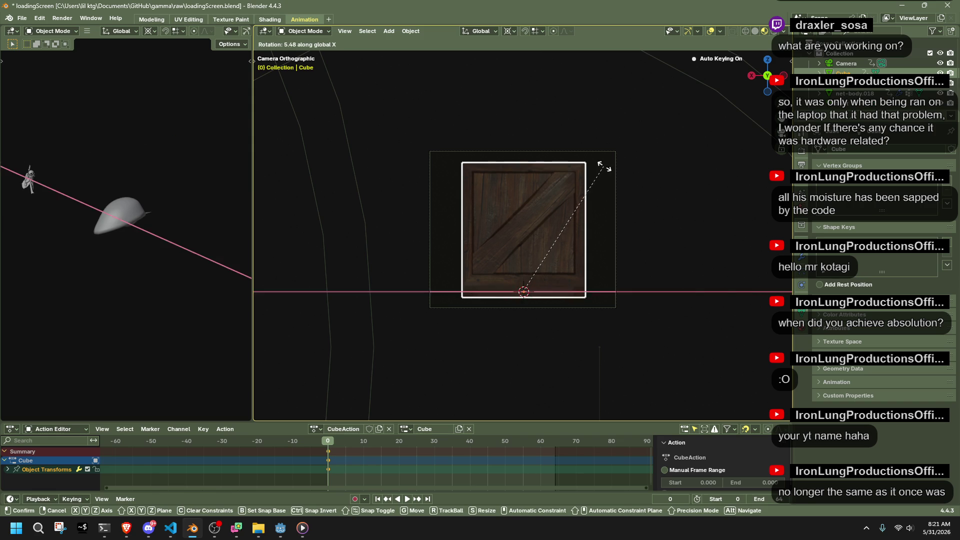
{"action": "left_click", "coordinate": [610, 215]}
{"action": "key", "text": "r"}
{"action": "key", "text": "z"}
{"action": "key", "text": "Escape"}
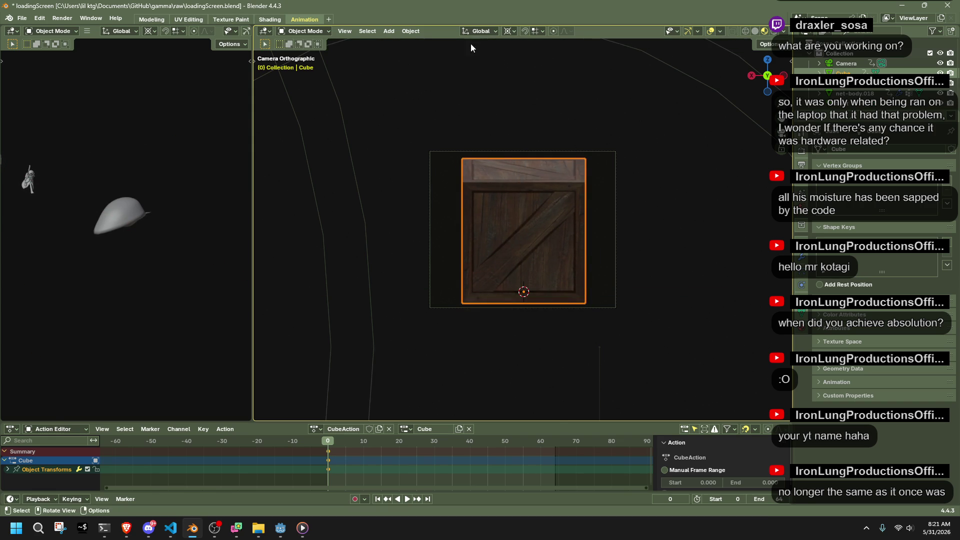
Step: Set transform orientation to Normal and average the cube's normals by Face Area in Edit Mode
{"action": "left_click", "coordinate": [473, 32]}
{"action": "left_click", "coordinate": [483, 82]}
{"action": "key", "text": "Tab"}
{"action": "key", "text": "alt+n"}
{"action": "mouse_move", "coordinate": [582, 227]}
{"action": "left_click", "coordinate": [622, 237]}
{"action": "key", "text": "Tab"}
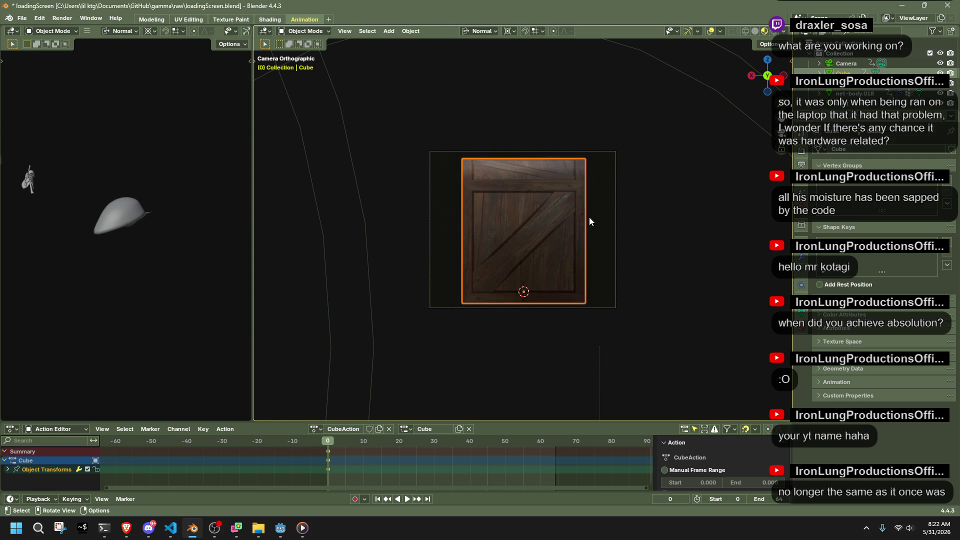
{"action": "scroll", "coordinate": [622, 229], "scroll_direction": "down", "scroll_amount": 5}
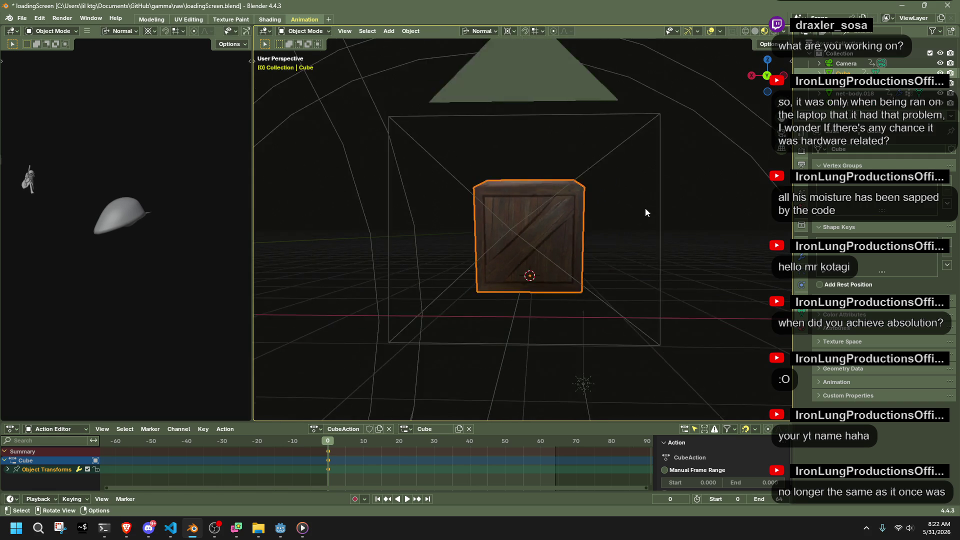
Step: Switch to an orthographic view and try a Z rotation of the crate, then undo it
{"action": "left_click", "coordinate": [768, 61]}
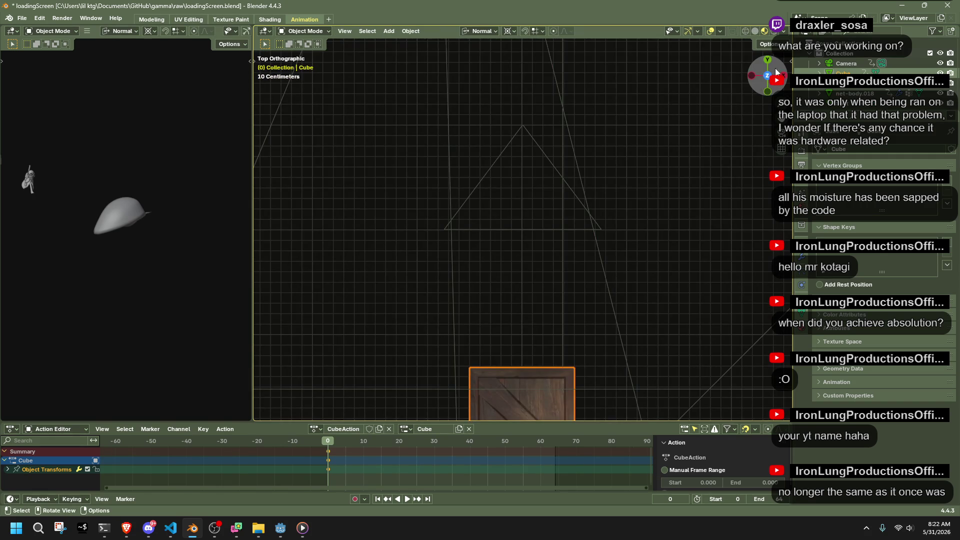
{"action": "left_click", "coordinate": [769, 62]}
{"action": "key", "text": "r"}
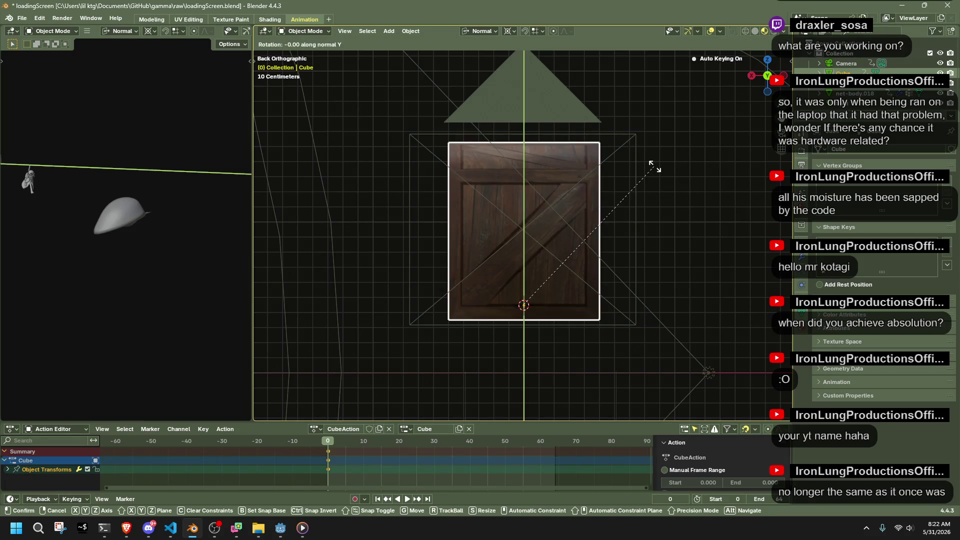
{"action": "key", "text": "Escape"}
{"action": "key", "text": "r"}
{"action": "key", "text": "z"}
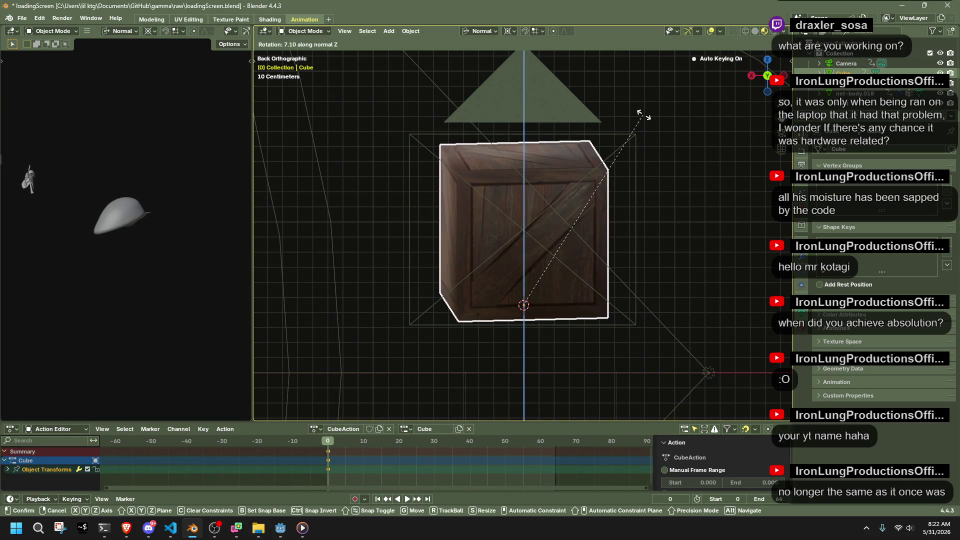
{"action": "left_click", "coordinate": [644, 115]}
{"action": "key", "text": "ctrl+z"}
Step: Set the crate's origin to its geometry centre via Object > Set Origin
{"action": "left_click", "coordinate": [410, 30]}
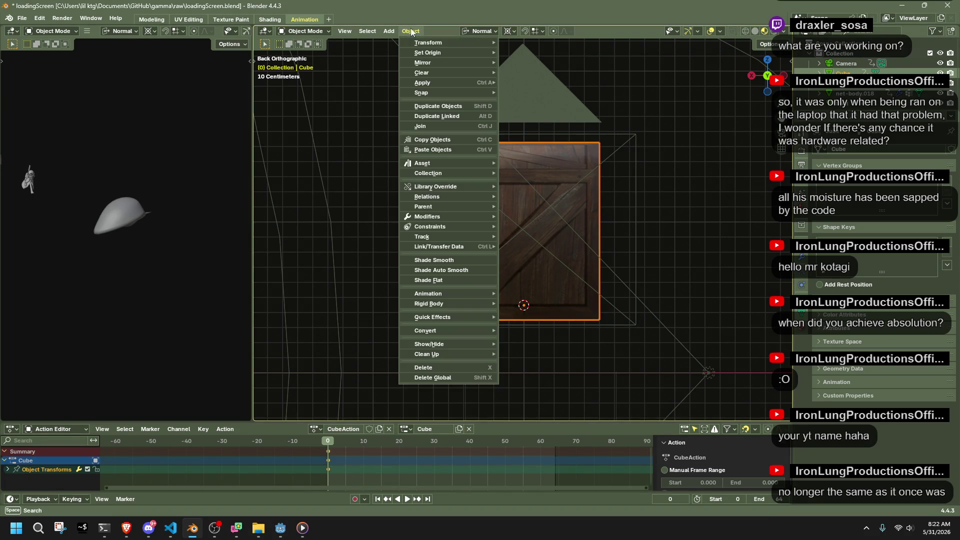
{"action": "mouse_move", "coordinate": [441, 55]}
{"action": "left_click", "coordinate": [554, 63]}
{"action": "key", "text": "r"}
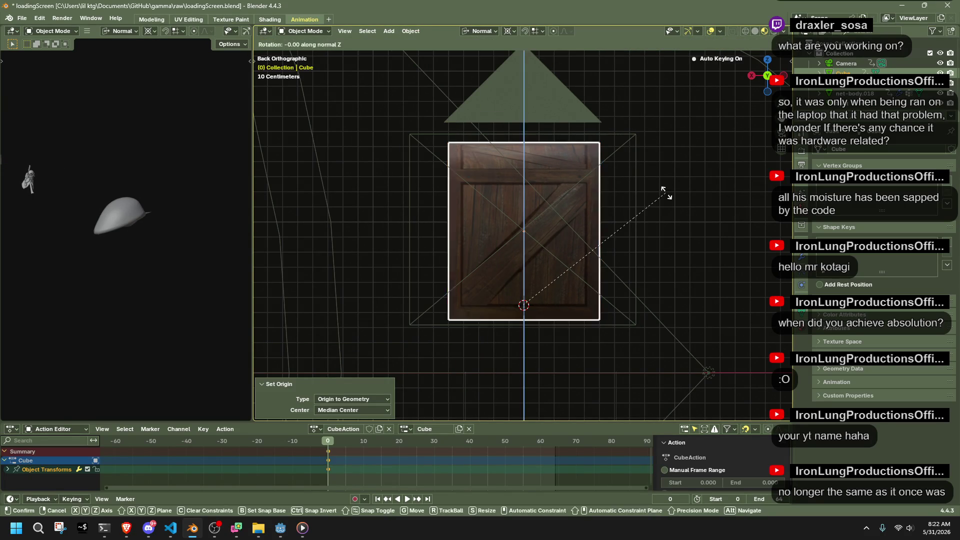
{"action": "key", "text": "Escape"}
Step: Try a -15.8° X tilt and Z rotations, then undo and cancel them
{"action": "key", "text": "r"}
{"action": "key", "text": "x"}
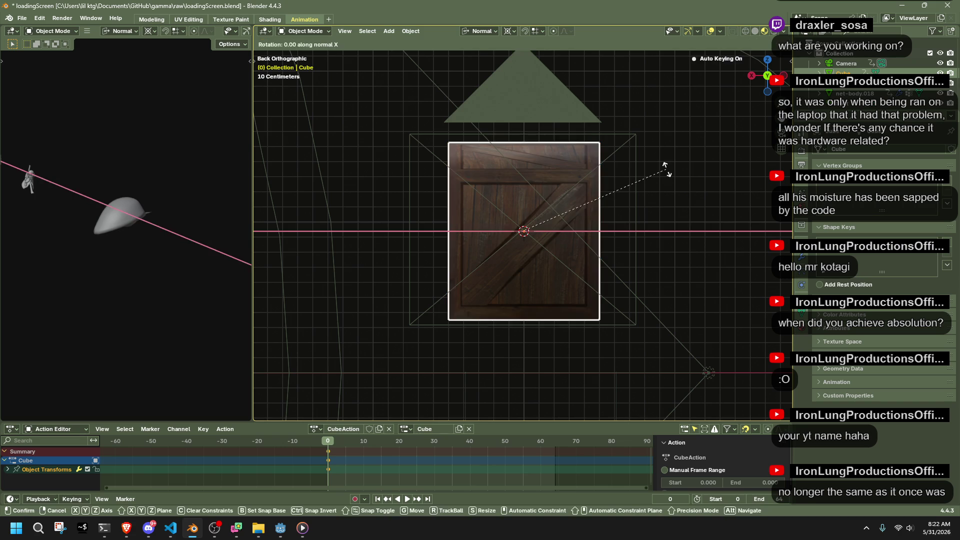
{"action": "left_click", "coordinate": [655, 124]}
{"action": "key", "text": "r"}
{"action": "key", "text": "z"}
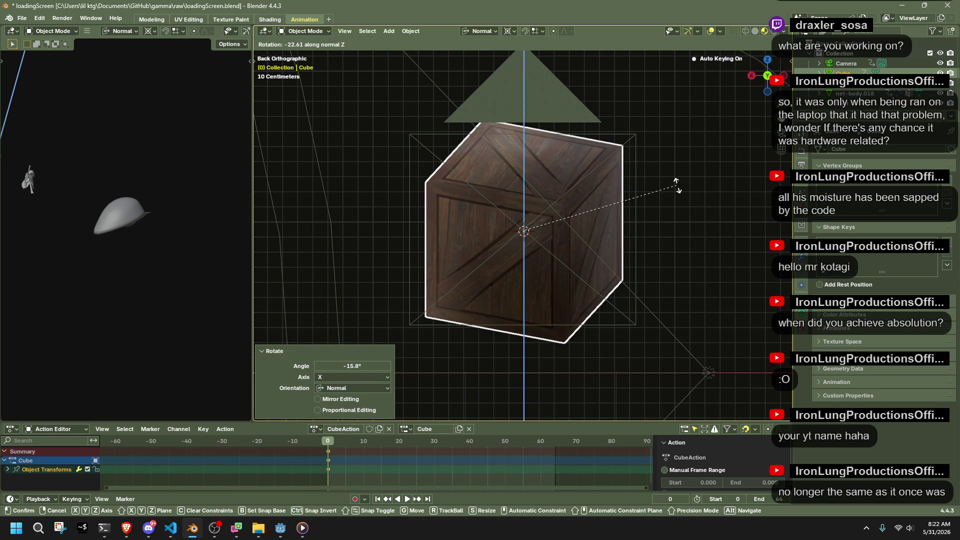
{"action": "key", "text": "Escape"}
{"action": "key", "text": "ctrl+z"}
{"action": "key", "text": "r"}
{"action": "key", "text": "z"}
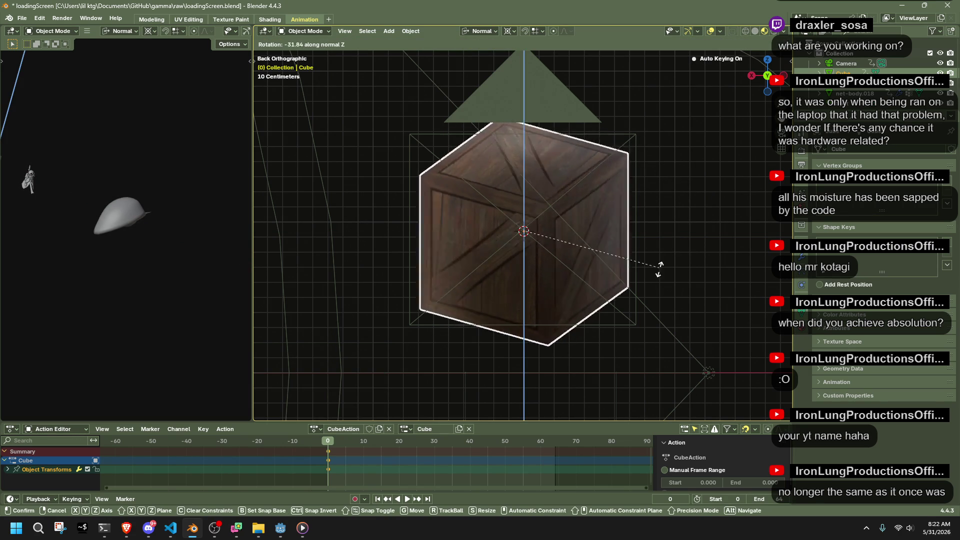
{"action": "key", "text": "Escape"}
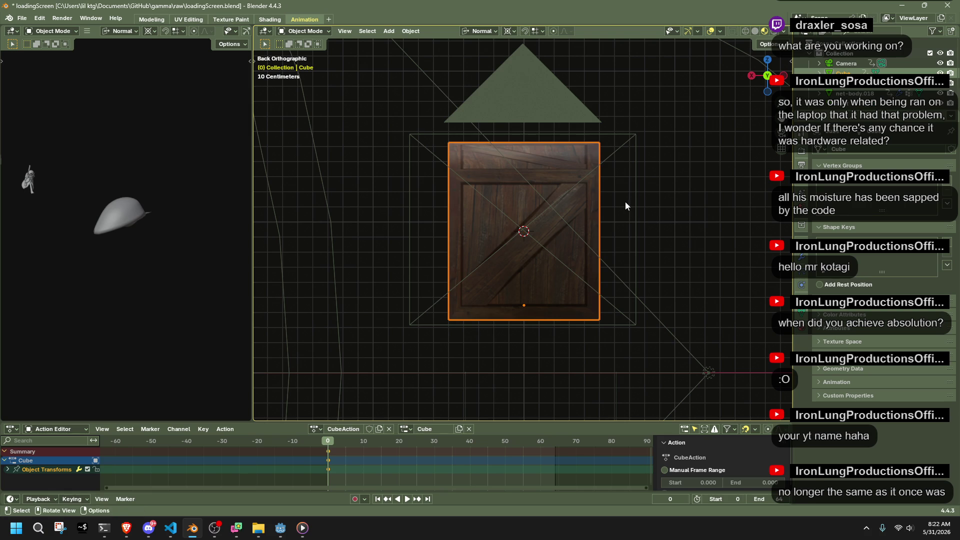
Step: Enter Edit Mode, select the whole mesh, and return to Object Mode
{"action": "key", "text": "Tab"}
{"action": "key", "text": "alt+a"}
{"action": "key", "text": "a"}
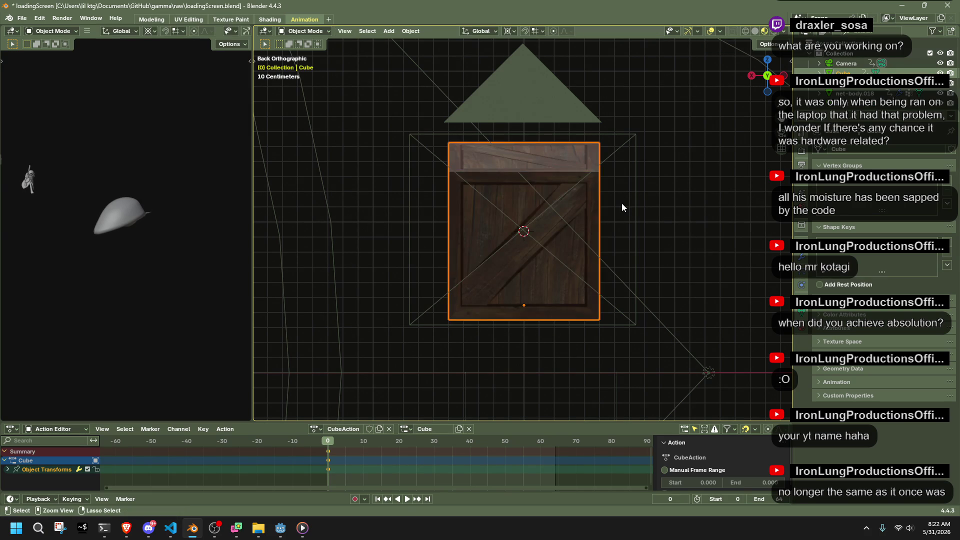
{"action": "key", "text": "Tab"}
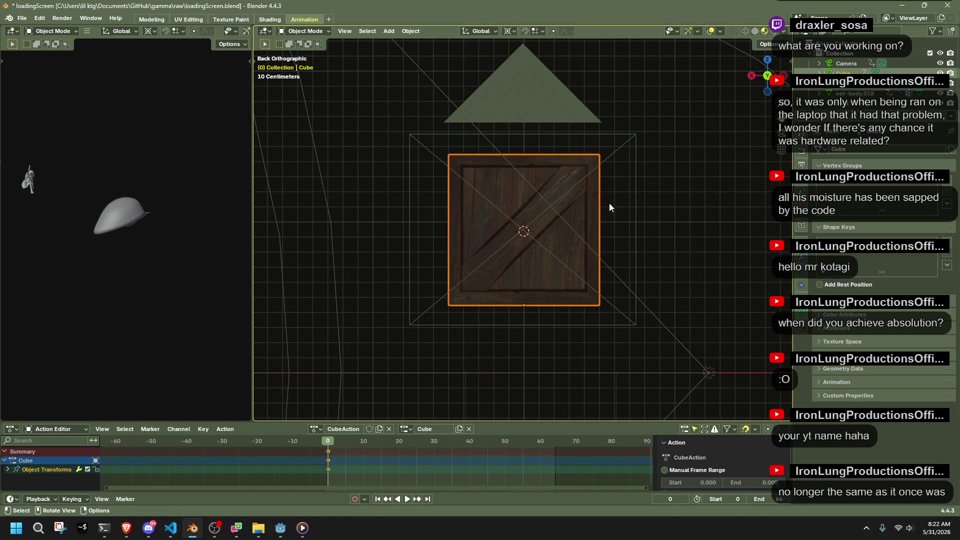
Step: Rotate the crate -30° about the global X axis
{"action": "key", "text": "r"}
{"action": "key", "text": "x"}
{"action": "left_click", "coordinate": [681, 119]}
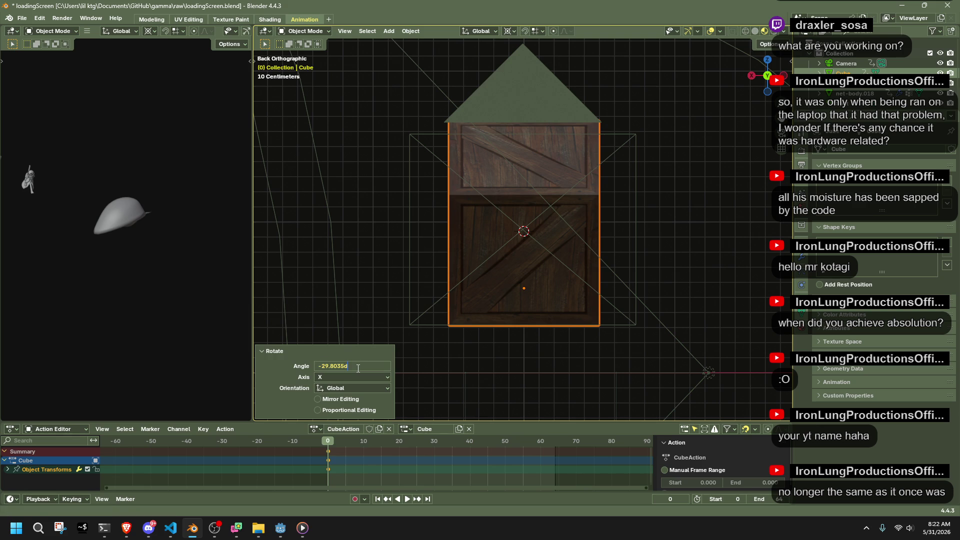
{"action": "type", "text": "0"}
{"action": "key", "text": "Return"}
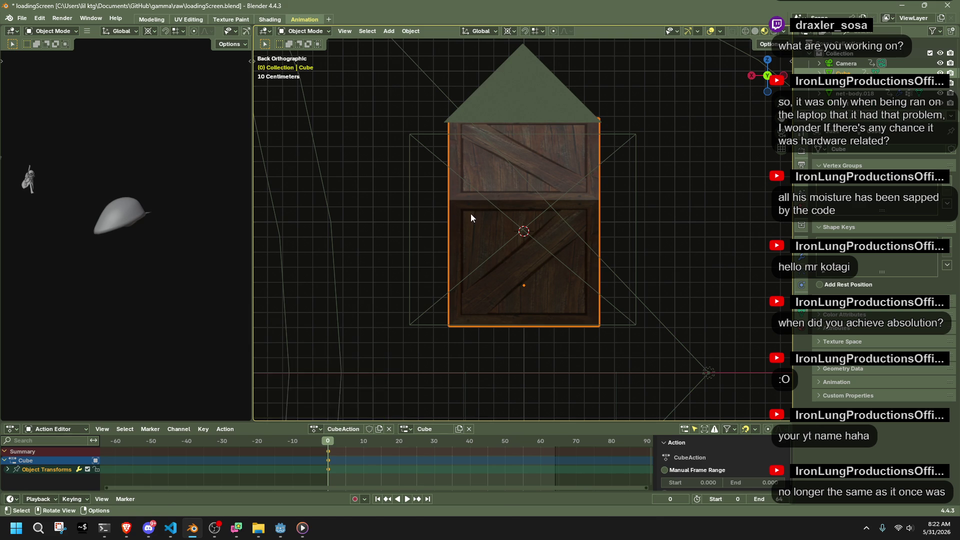
Step: Rotate the crate -35° about global Z, then deselect it and select the camera
{"action": "key", "text": "r"}
{"action": "key", "text": "z"}
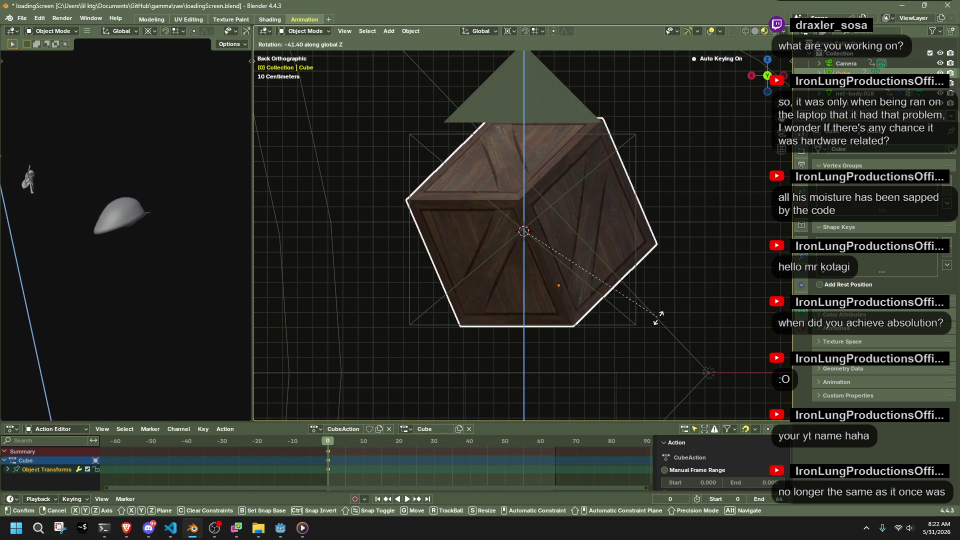
{"action": "left_click", "coordinate": [677, 331]}
{"action": "type", "text": "-3"}
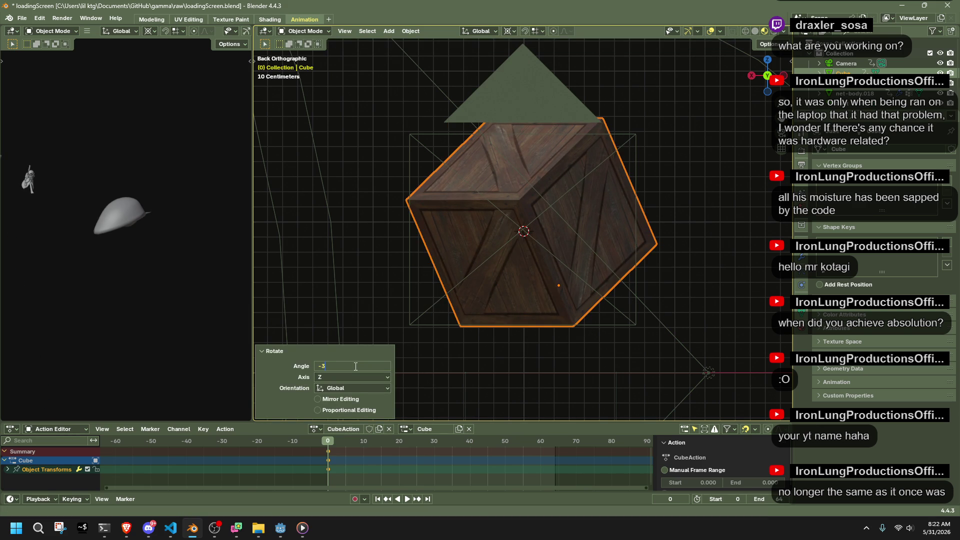
{"action": "type", "text": "5"}
{"action": "key", "text": "Return"}
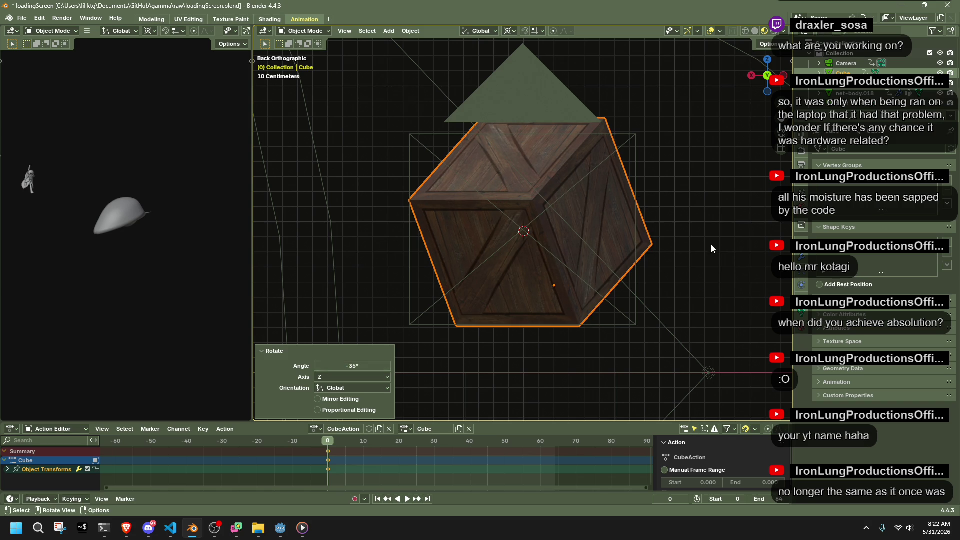
{"action": "left_click", "coordinate": [711, 248]}
{"action": "left_click", "coordinate": [635, 175]}
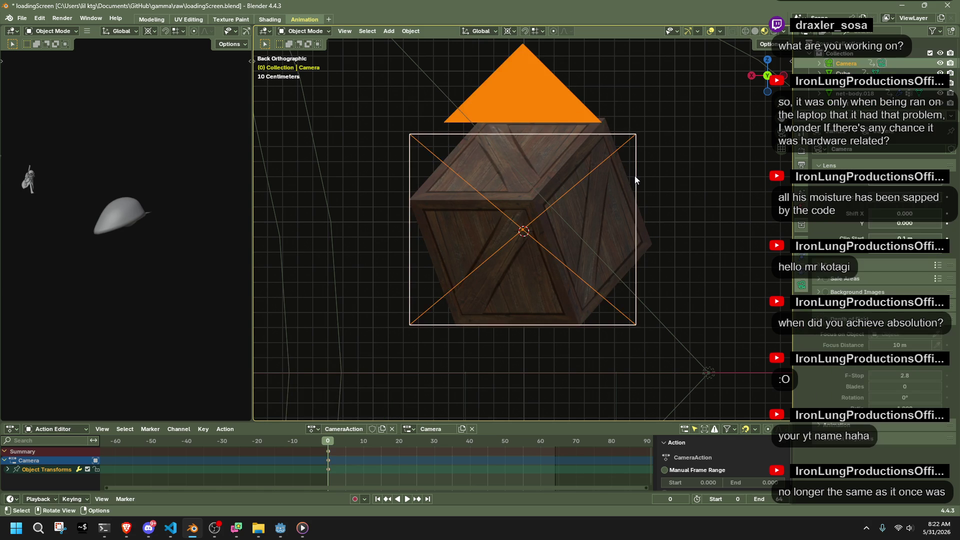
Step: Widen the camera framing, reselect the crate, and play the animation to frame 64
{"action": "left_click_drag", "start_coordinate": [900, 187], "coordinate": [940, 187]}
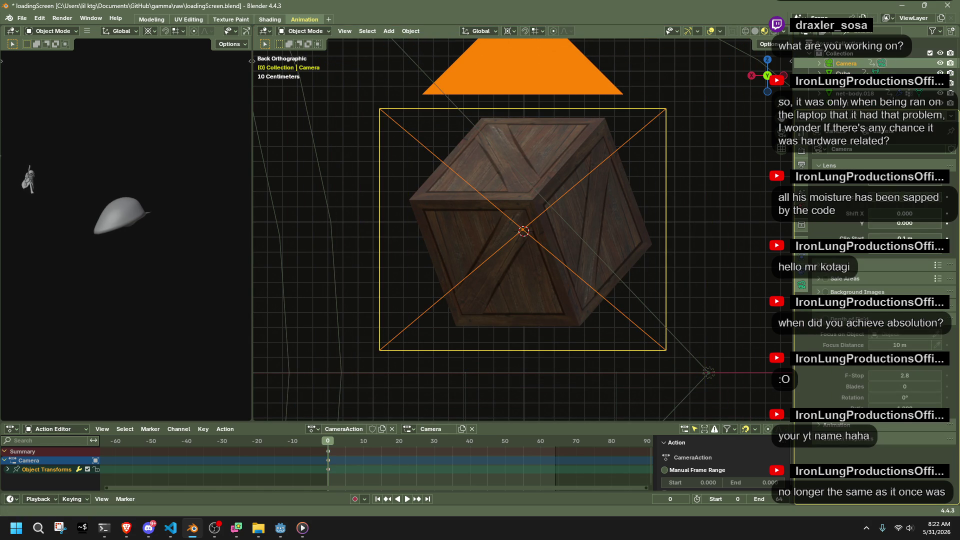
{"action": "left_click", "coordinate": [585, 212]}
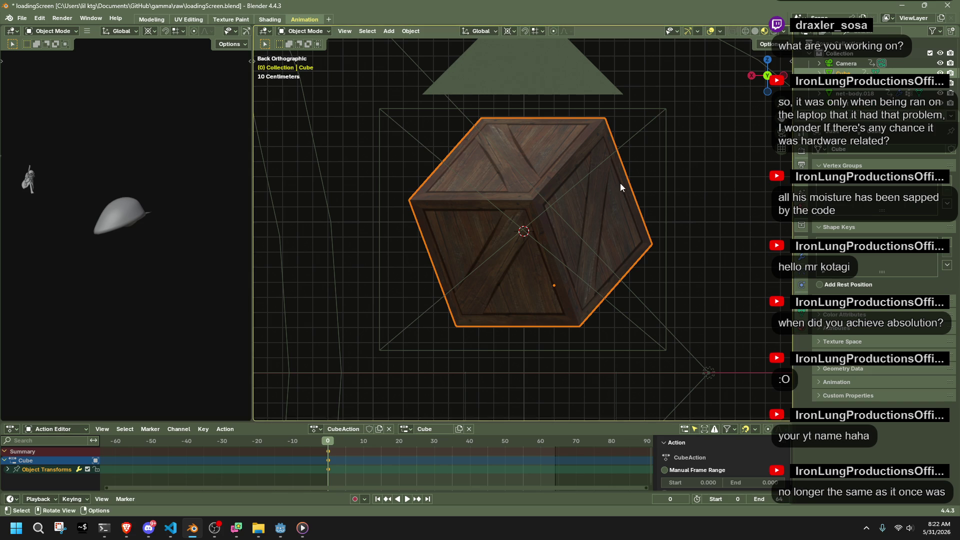
{"action": "key", "text": "space"}
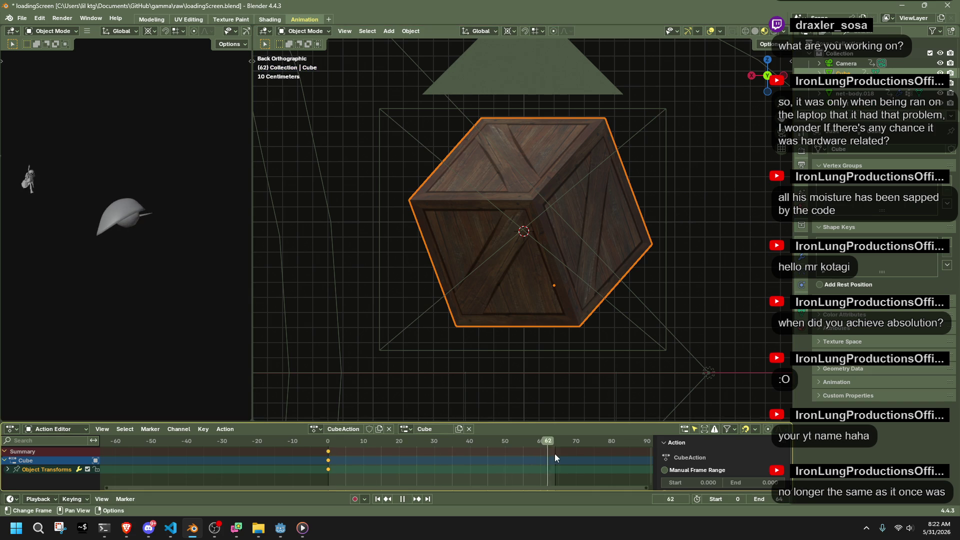
{"action": "key", "text": "space"}
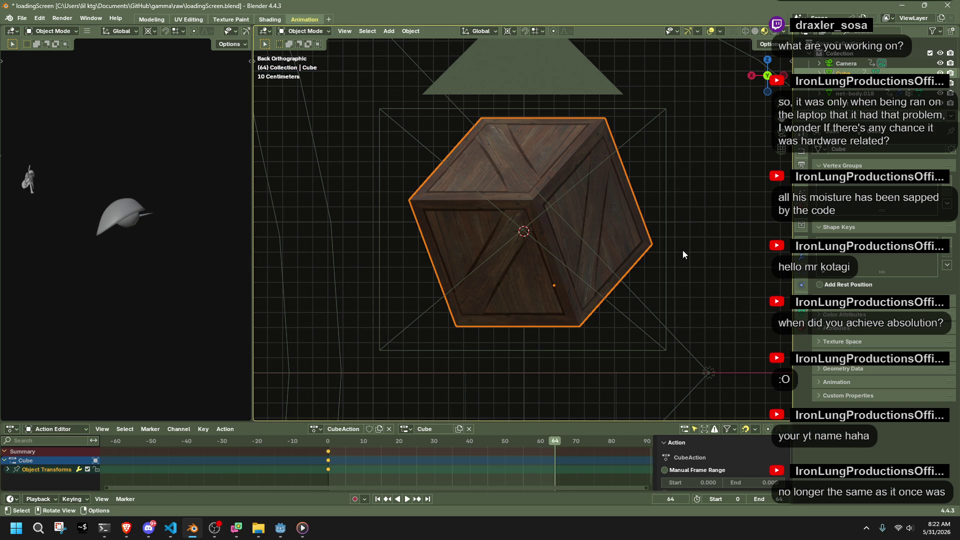
Step: Key a -178° Z turn of the crate at frame 64
{"action": "key", "text": "r"}
{"action": "key", "text": "z"}
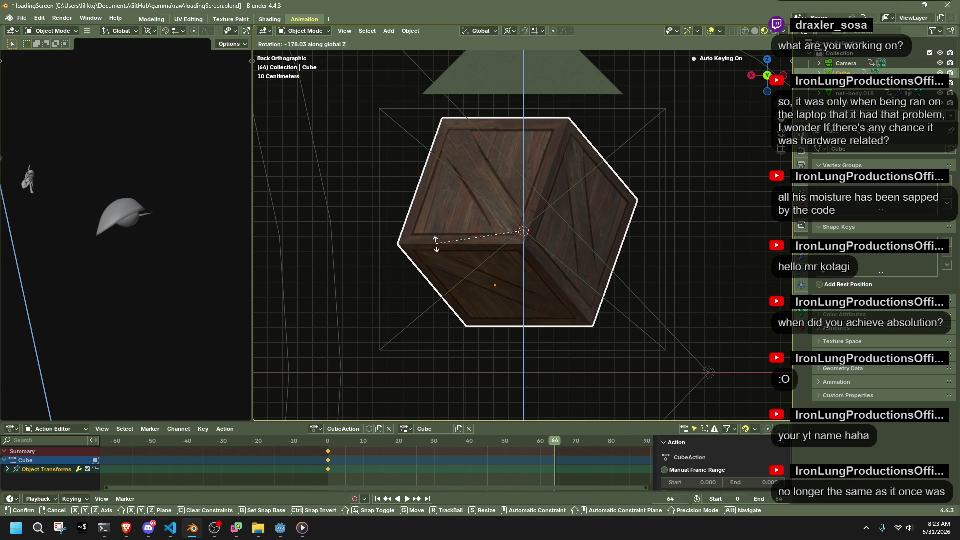
{"action": "left_click", "coordinate": [436, 244]}
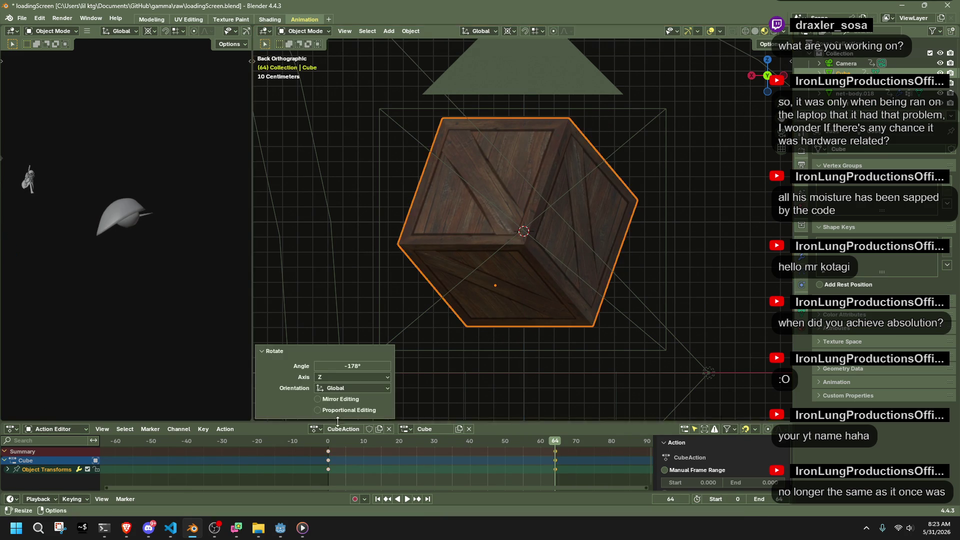
Step: Replay the spin from frame 0, then move the crate's geometry to its origin
{"action": "left_click", "coordinate": [329, 442]}
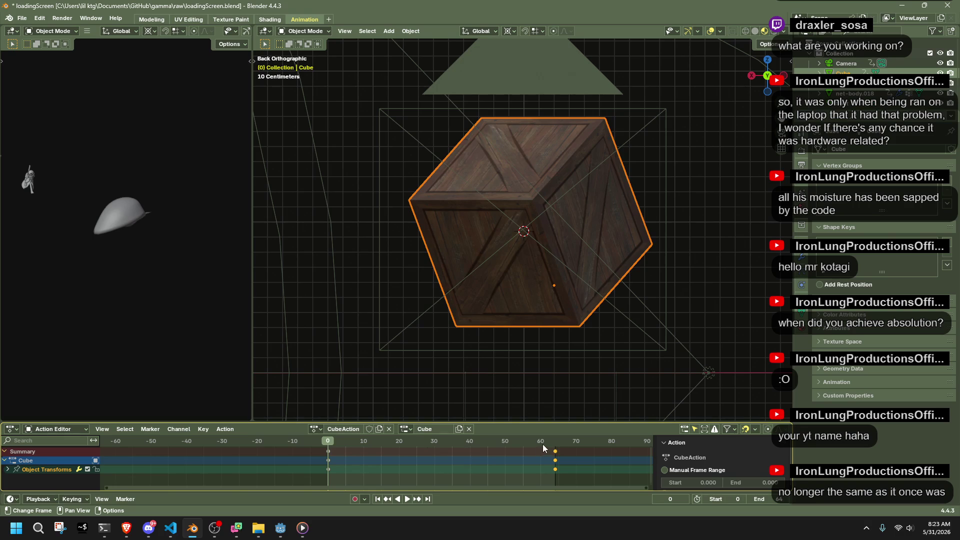
{"action": "left_click", "coordinate": [557, 443]}
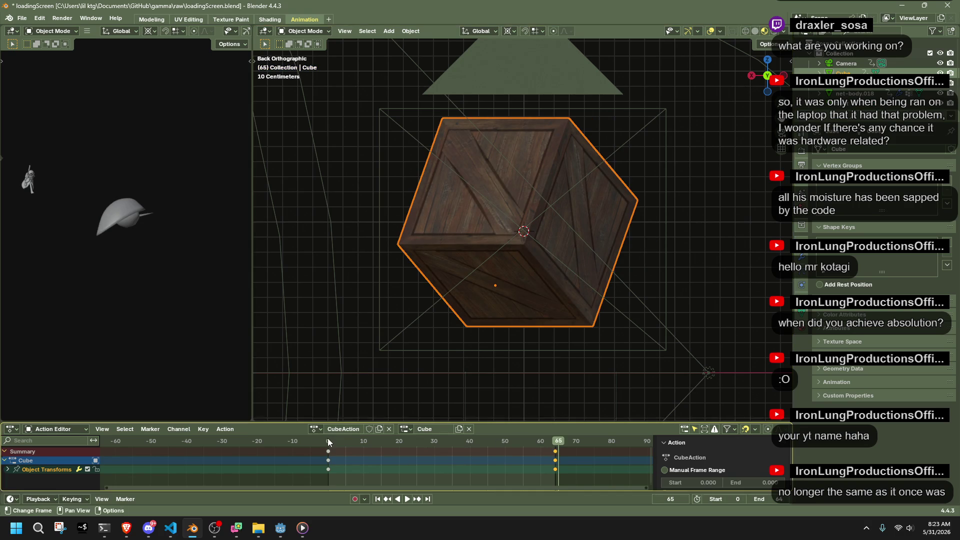
{"action": "key", "text": "space"}
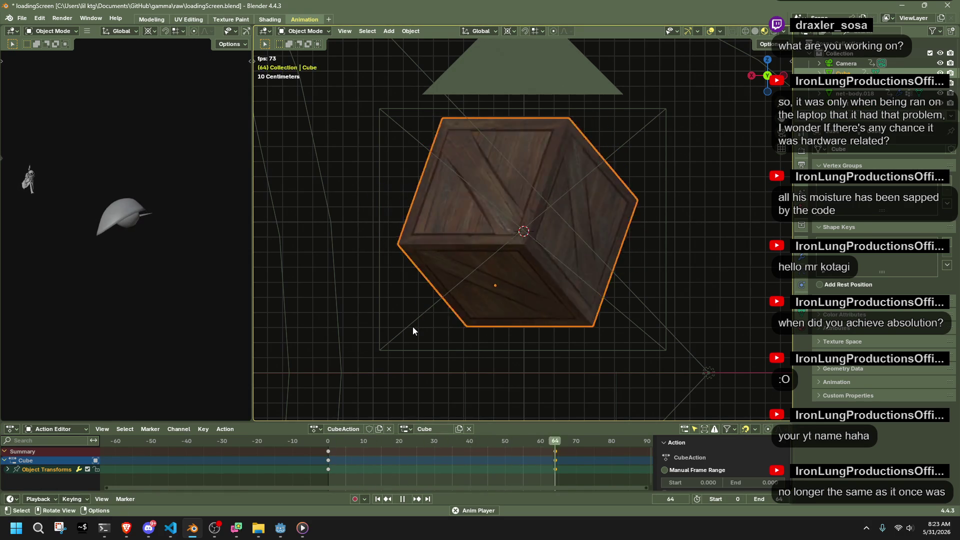
{"action": "key", "text": "space"}
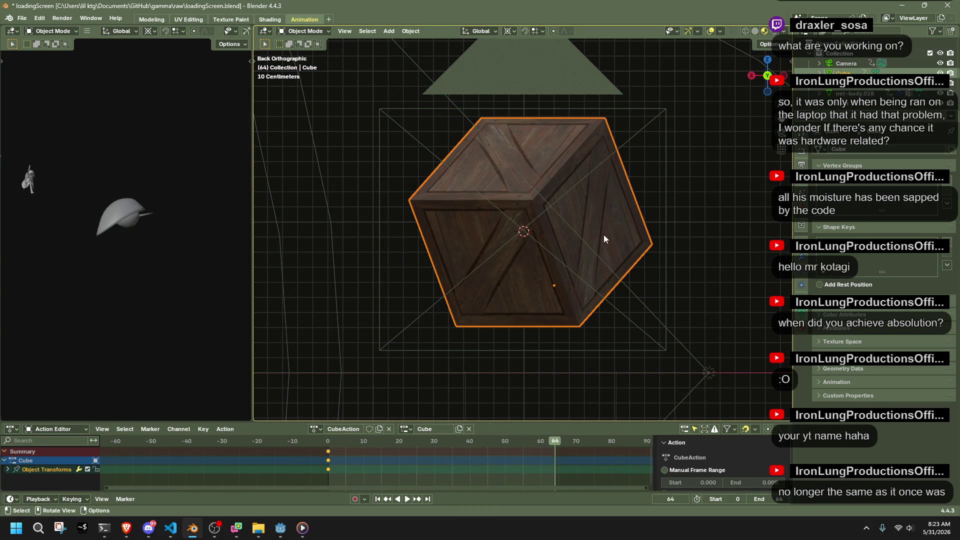
{"action": "left_click", "coordinate": [419, 31]}
{"action": "left_click", "coordinate": [519, 55]}
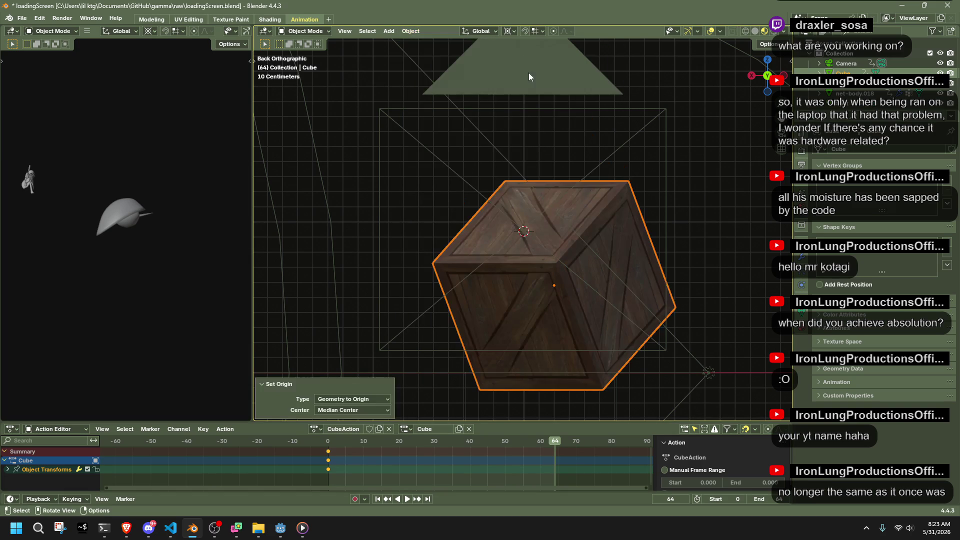
Step: Undo the geometry move and set the crate's origin to its geometry instead
{"action": "key", "text": "ctrl+z"}
{"action": "left_click", "coordinate": [411, 31]}
{"action": "mouse_move", "coordinate": [450, 52]}
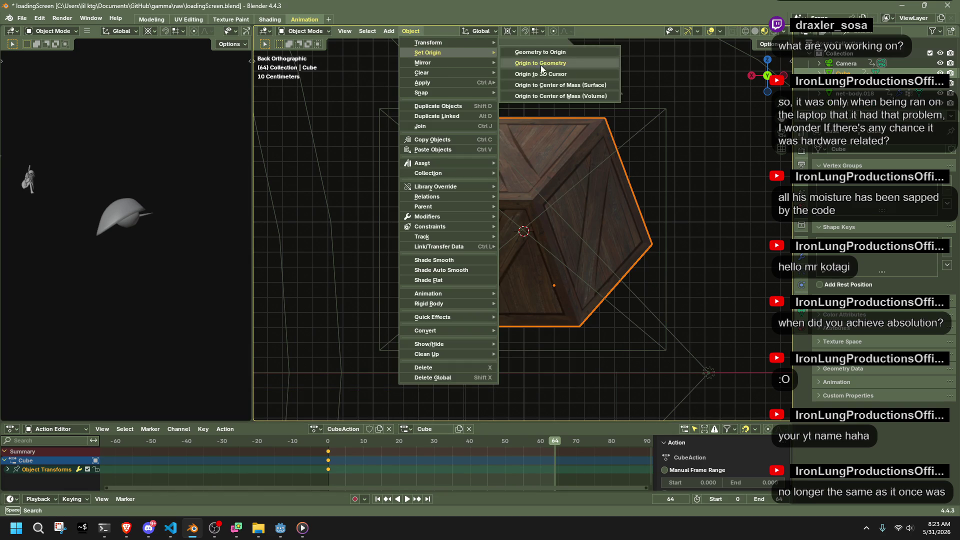
{"action": "left_click", "coordinate": [542, 65]}
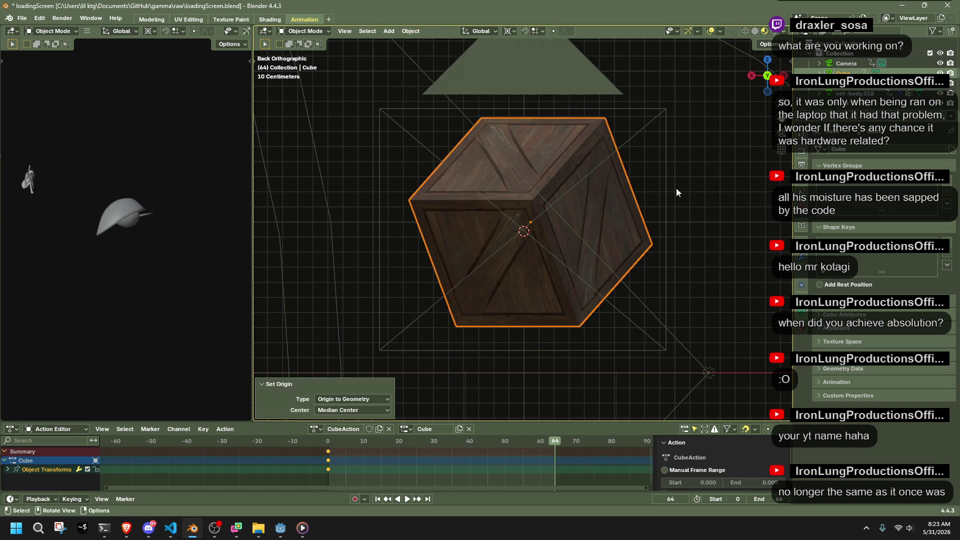
Step: Rotate the crate -180° about global Z at frame 64, discarding a -202° attempt
{"action": "key", "text": "r"}
{"action": "key", "text": "z"}
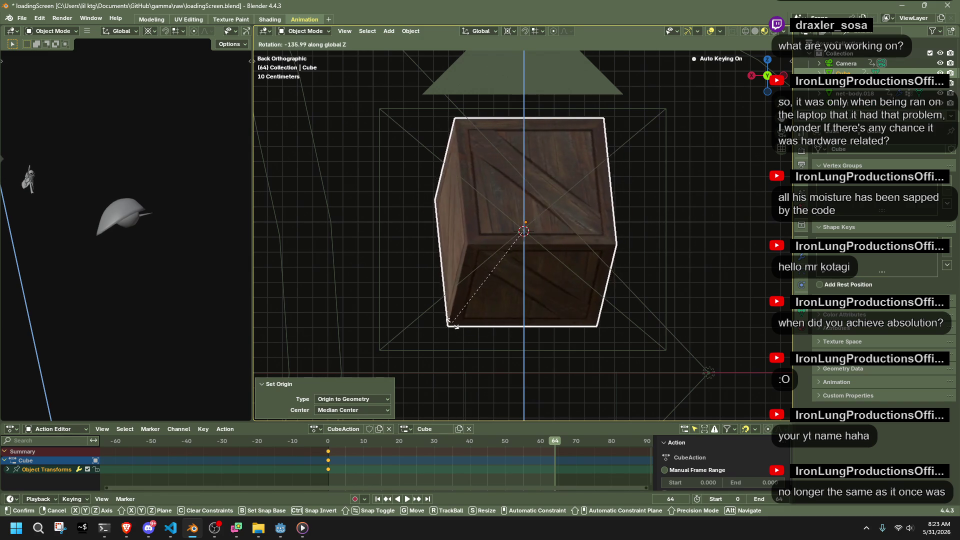
{"action": "left_click", "coordinate": [606, 221]}
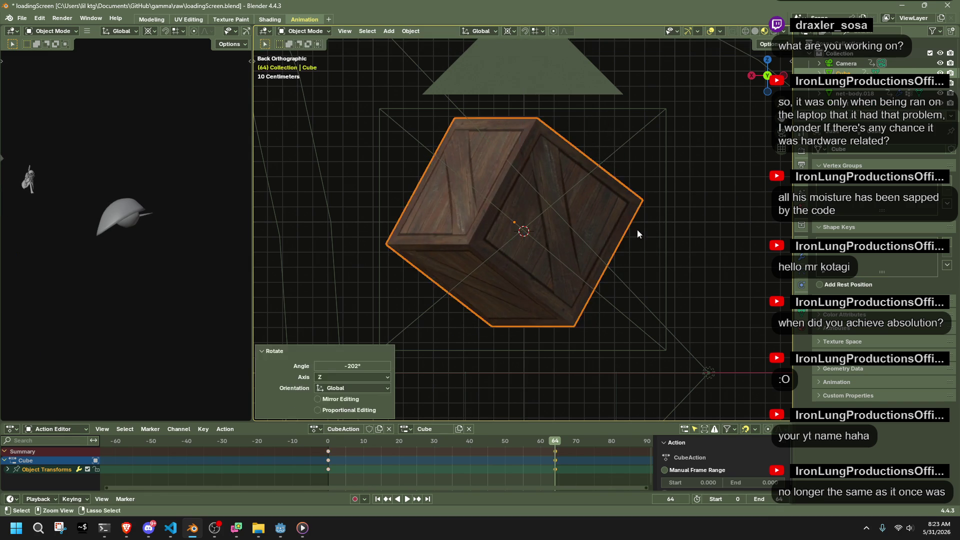
{"action": "key", "text": "ctrl+z"}
{"action": "key", "text": "r"}
{"action": "key", "text": "z"}
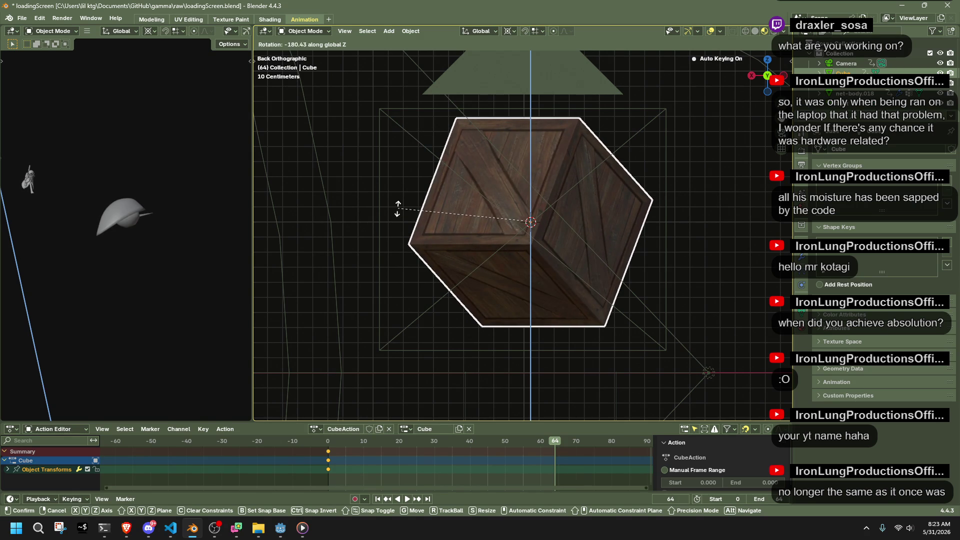
{"action": "left_click", "coordinate": [398, 210]}
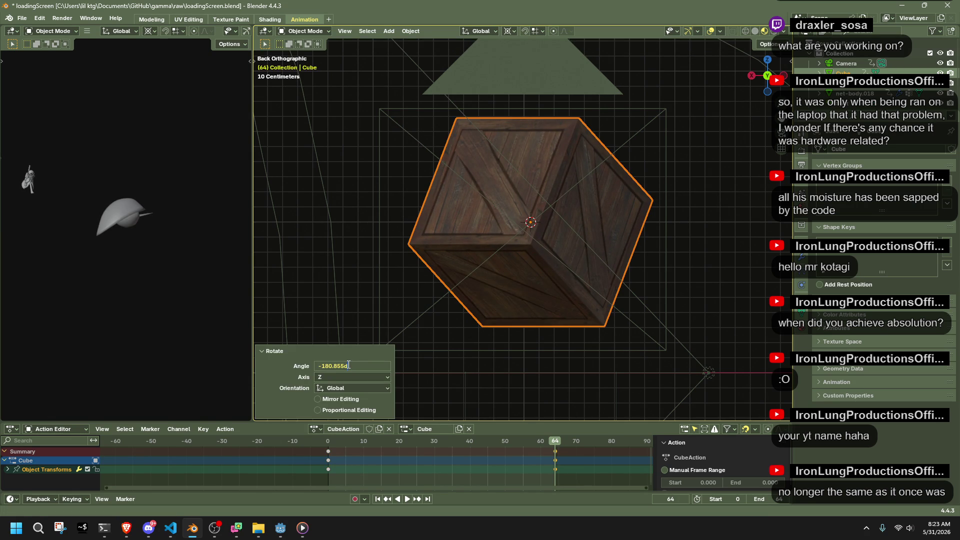
{"action": "key", "text": "BackSpace"}
{"action": "key", "text": "BackSpace"}
{"action": "key", "text": "BackSpace"}
{"action": "key", "text": "Return"}
Step: Play the half-spin from frame 0 to check it, then scrub to frame 64
{"action": "key", "text": "space"}
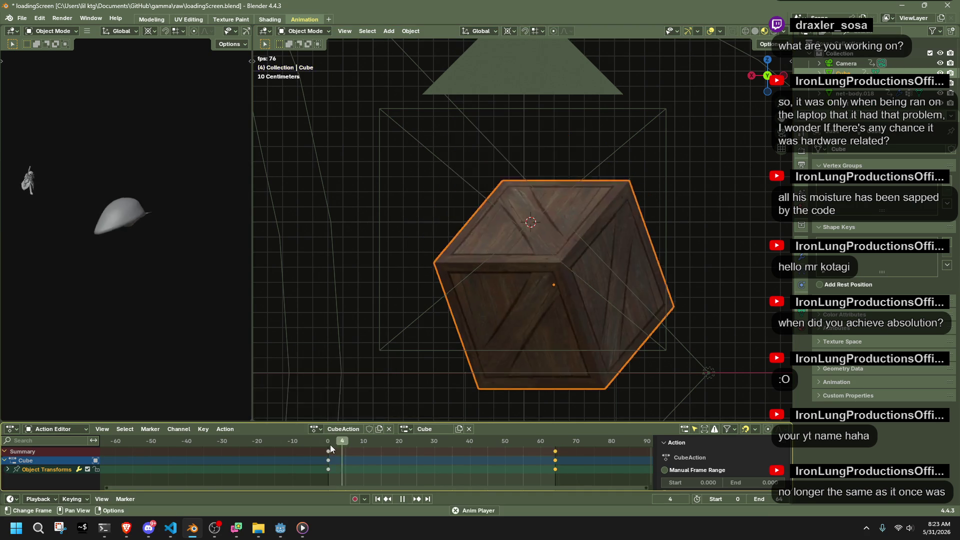
{"action": "left_click", "coordinate": [328, 445]}
{"action": "key", "text": "space"}
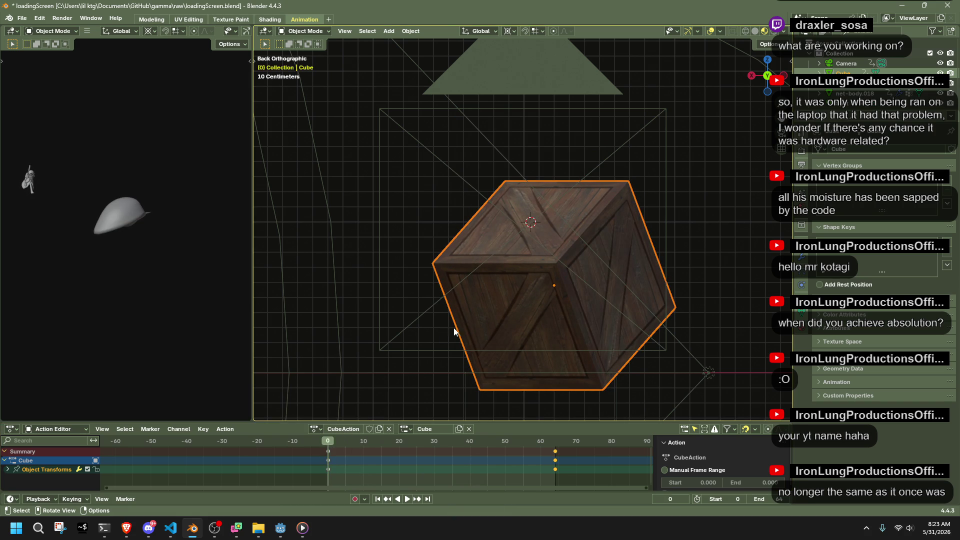
{"action": "left_click_drag", "start_coordinate": [552, 442], "coordinate": [556, 445]}
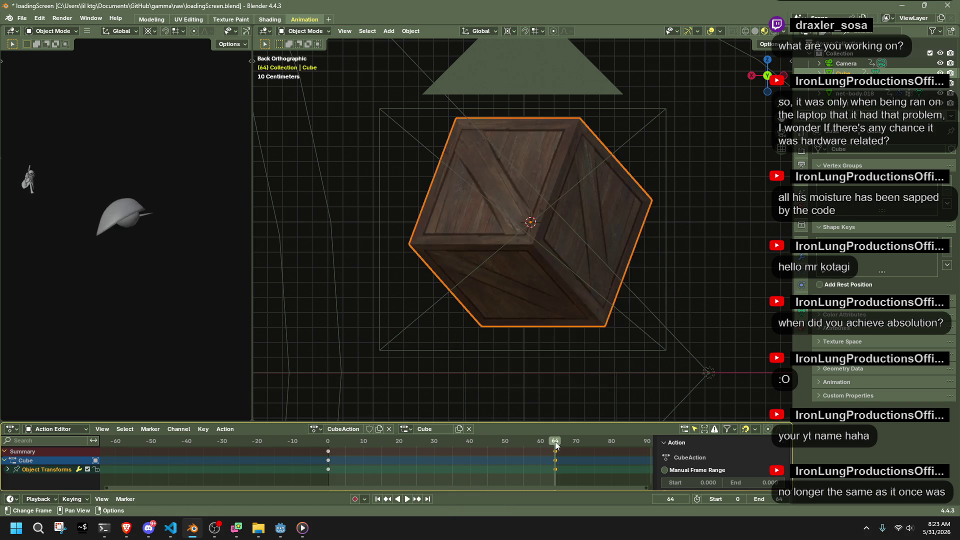
Step: At frame 0, snap the crate to the 3D cursor and preview the spin
{"action": "left_click", "coordinate": [328, 441]}
{"action": "key", "text": "shift+s"}
{"action": "key", "text": "7"}
{"action": "key", "text": "space"}
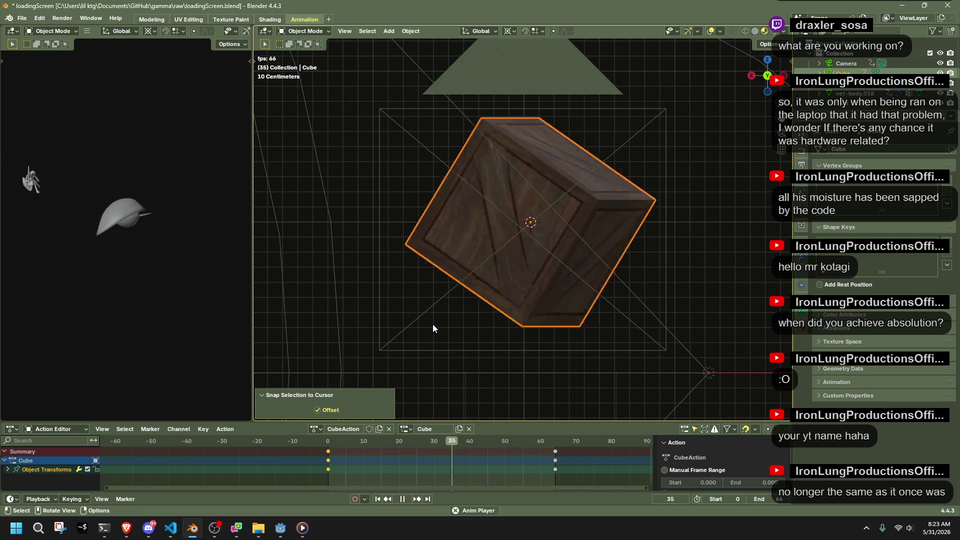
{"action": "key", "text": "space"}
Step: Re-rotate the crate about Z at frame 64 and play to check it
{"action": "left_click", "coordinate": [554, 443]}
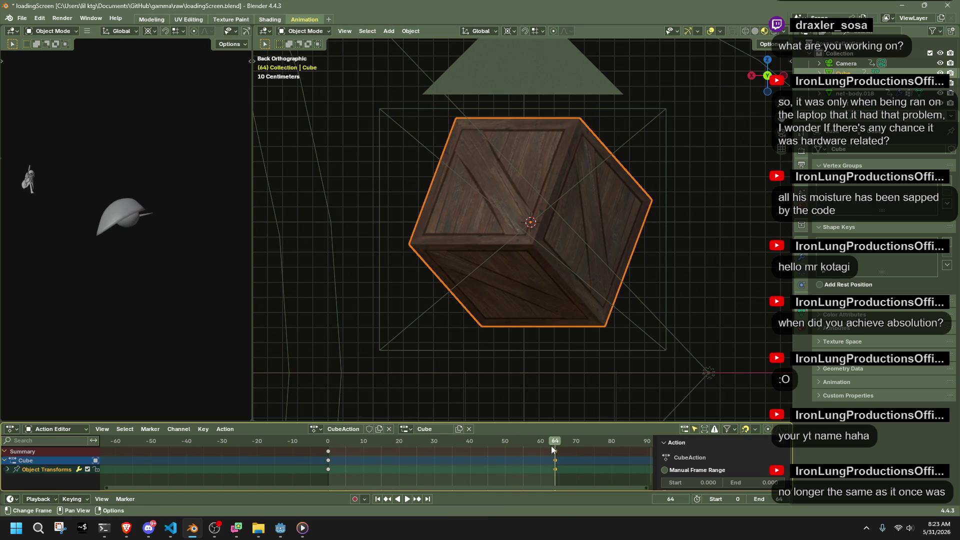
{"action": "key", "text": "r"}
{"action": "key", "text": "z"}
{"action": "left_click", "coordinate": [319, 285]}
{"action": "type", "text": "359"}
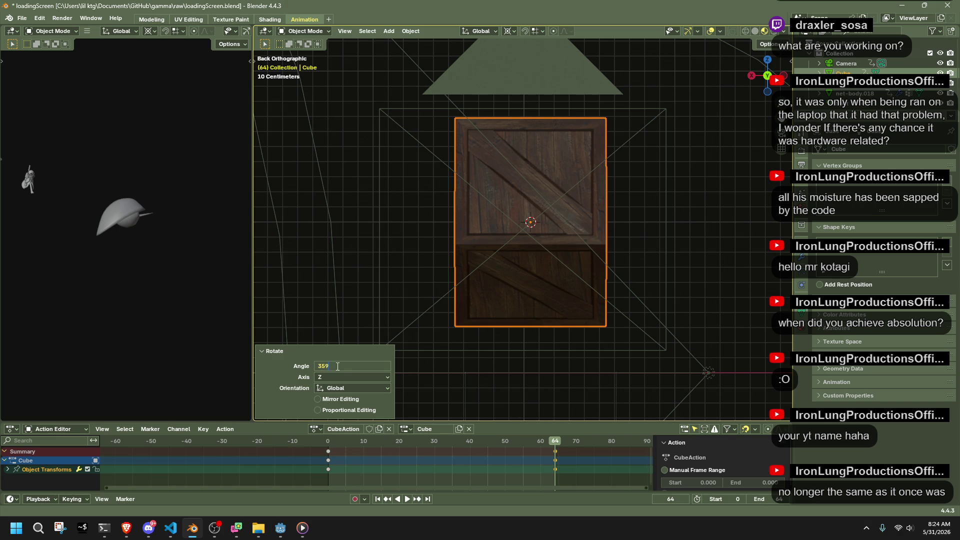
{"action": "key", "text": "Return"}
{"action": "key", "text": "space"}
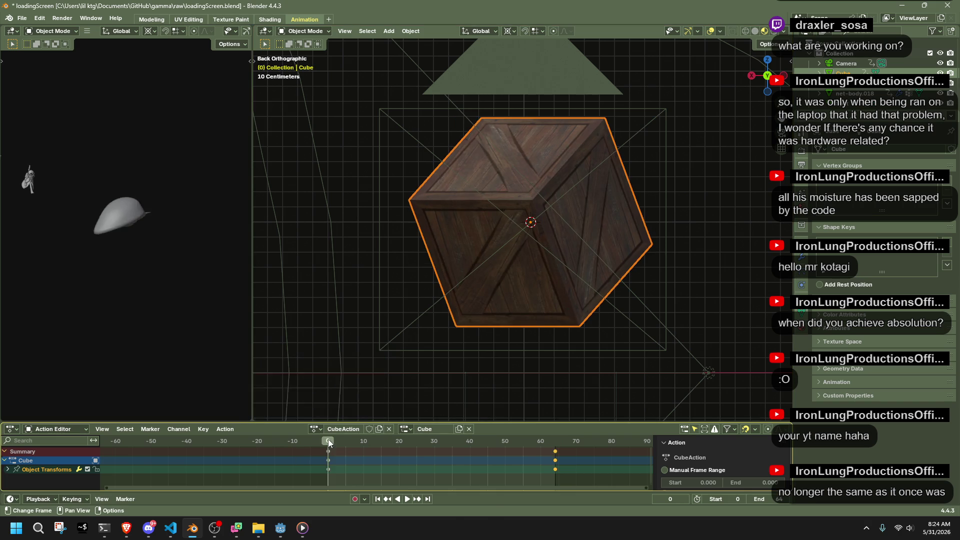
{"action": "key", "text": "space"}
Step: Key a full -360° Z turn at frame 64 and play the spin from frame 0
{"action": "key", "text": "shift+Right"}
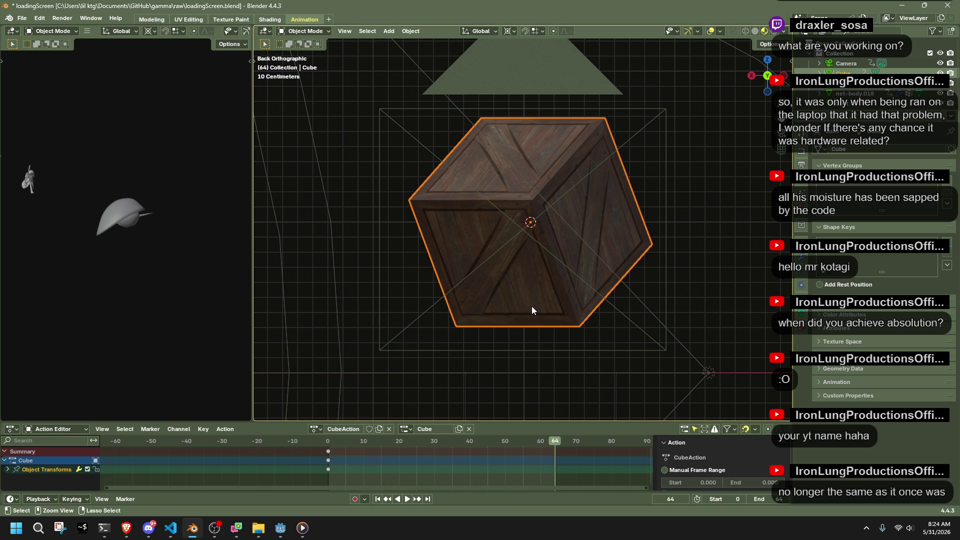
{"action": "key", "text": "r"}
{"action": "key", "text": "z"}
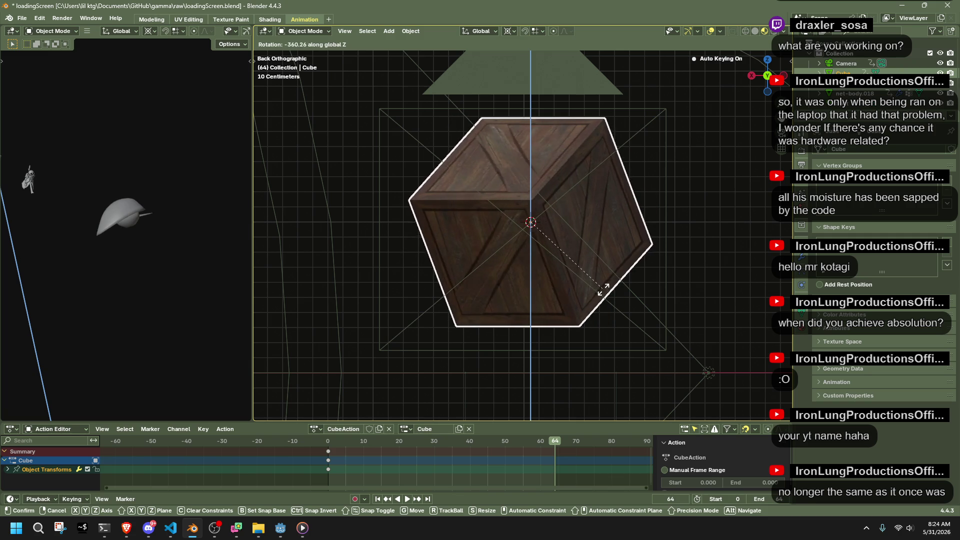
{"action": "left_click", "coordinate": [604, 290]}
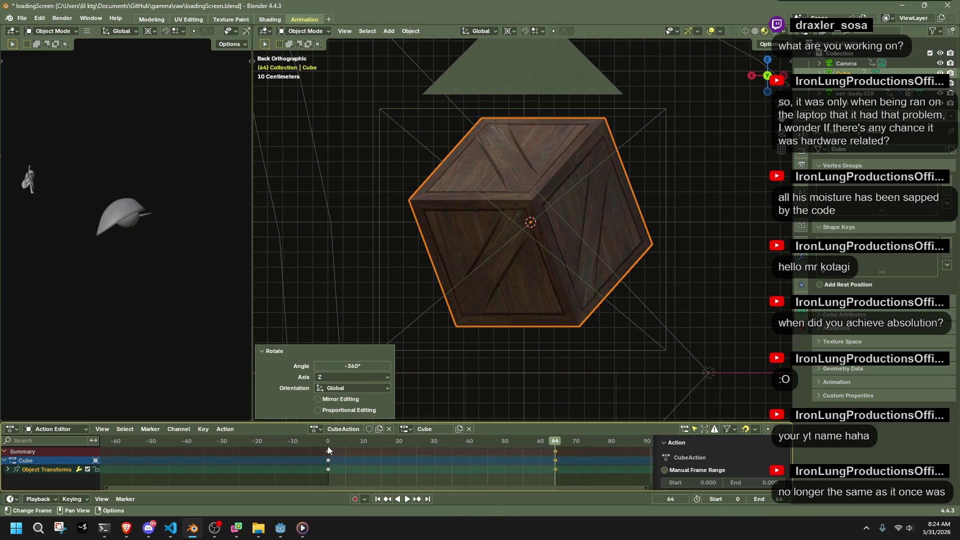
{"action": "left_click", "coordinate": [328, 446]}
{"action": "key", "text": "space"}
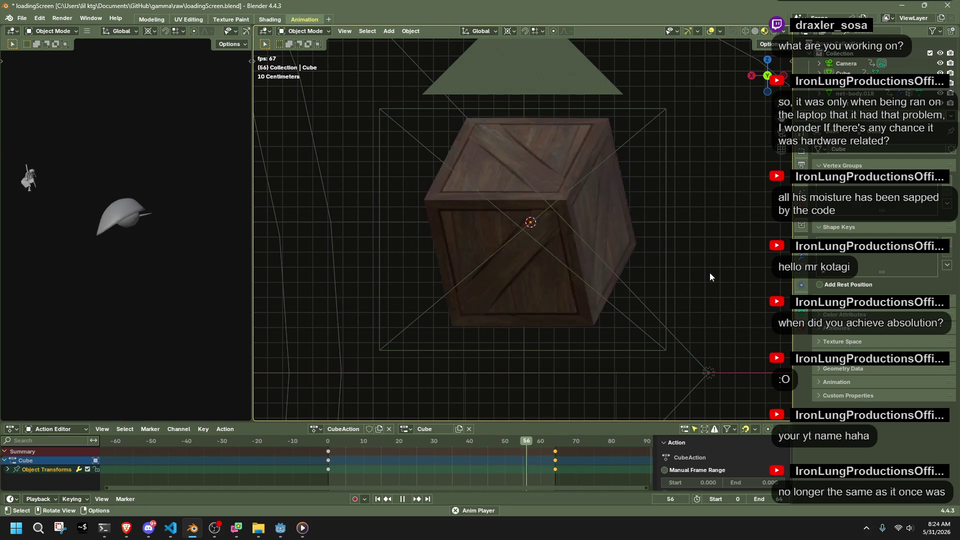
{"action": "key", "text": "Escape"}
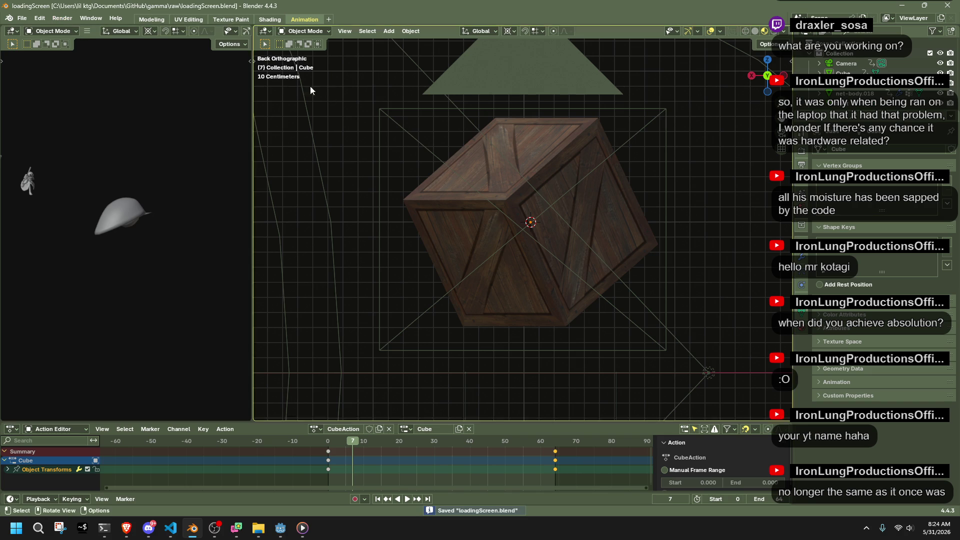
Step: Save the blend file and show the Output properties
{"action": "left_click", "coordinate": [803, 253]}
{"action": "key", "text": "ctrl+s"}
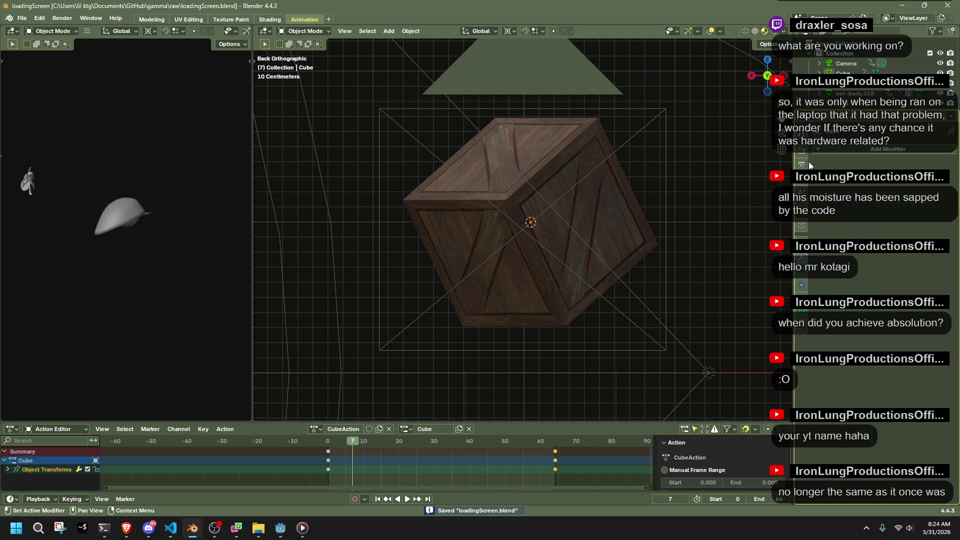
{"action": "left_click", "coordinate": [802, 149]}
{"action": "left_click", "coordinate": [802, 163]}
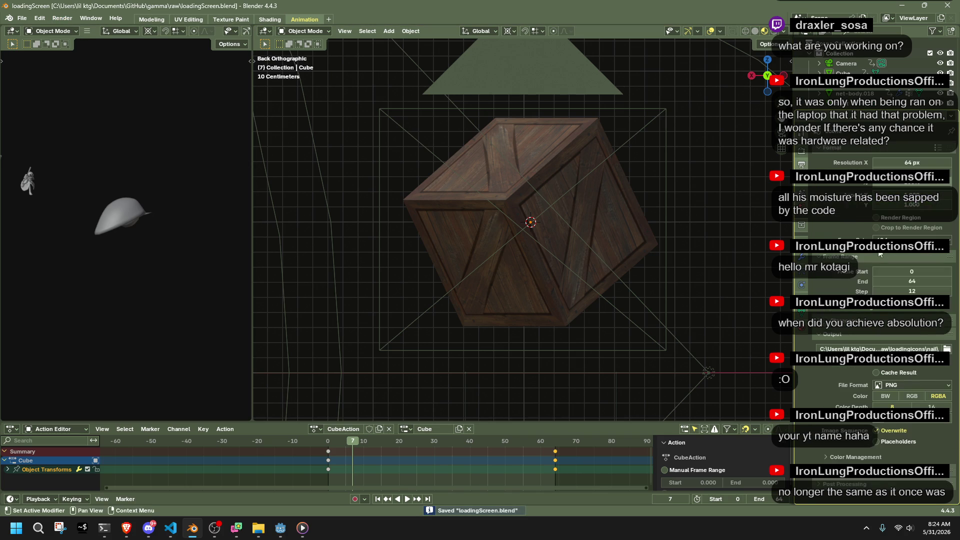
Step: In the output folder browser, create a new folder named 'box' and open it
{"action": "left_click", "coordinate": [948, 350]}
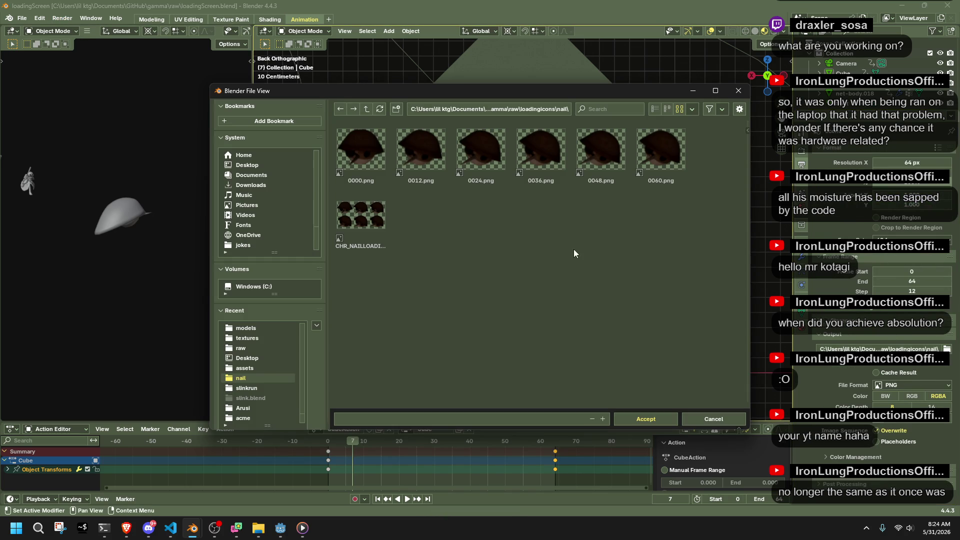
{"action": "right_click", "coordinate": [414, 200]}
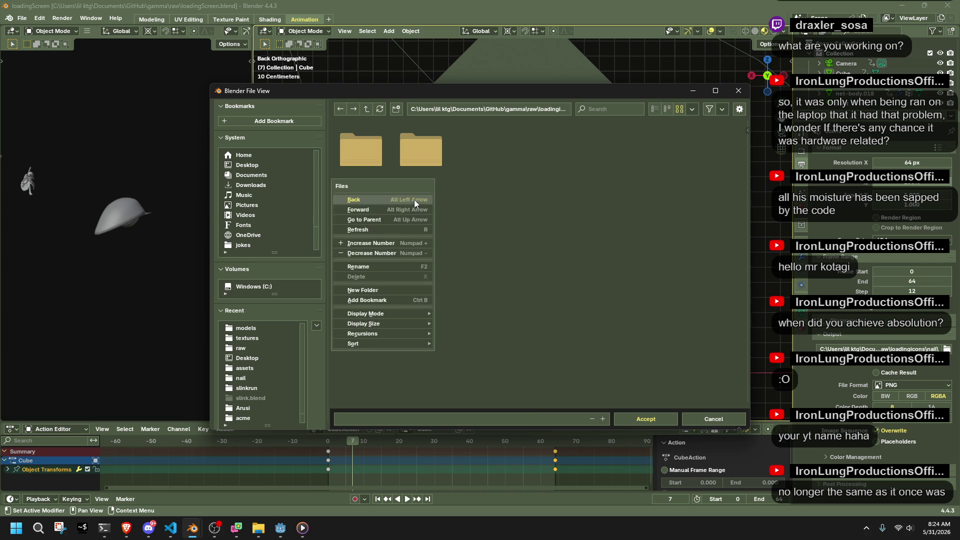
{"action": "left_click", "coordinate": [381, 289]}
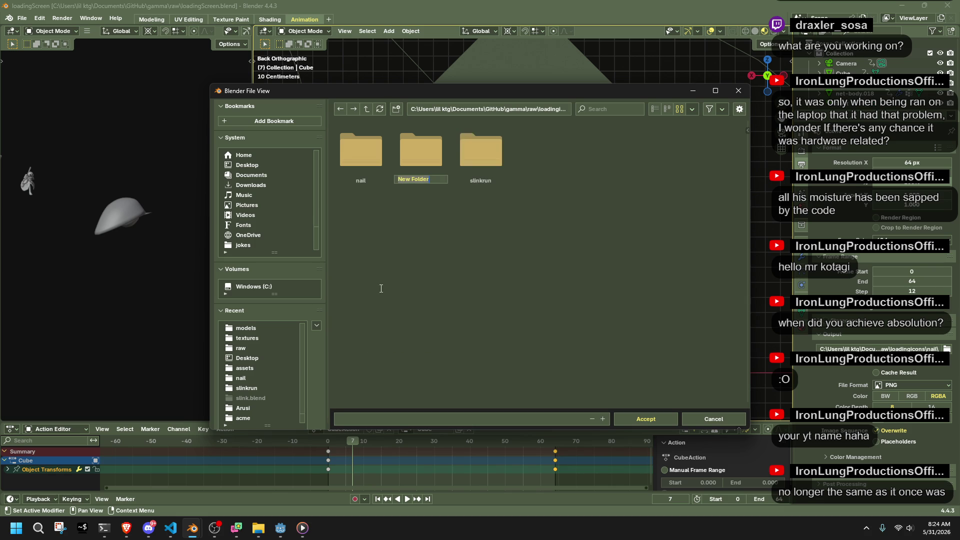
{"action": "type", "text": "box"}
{"action": "key", "text": "Return"}
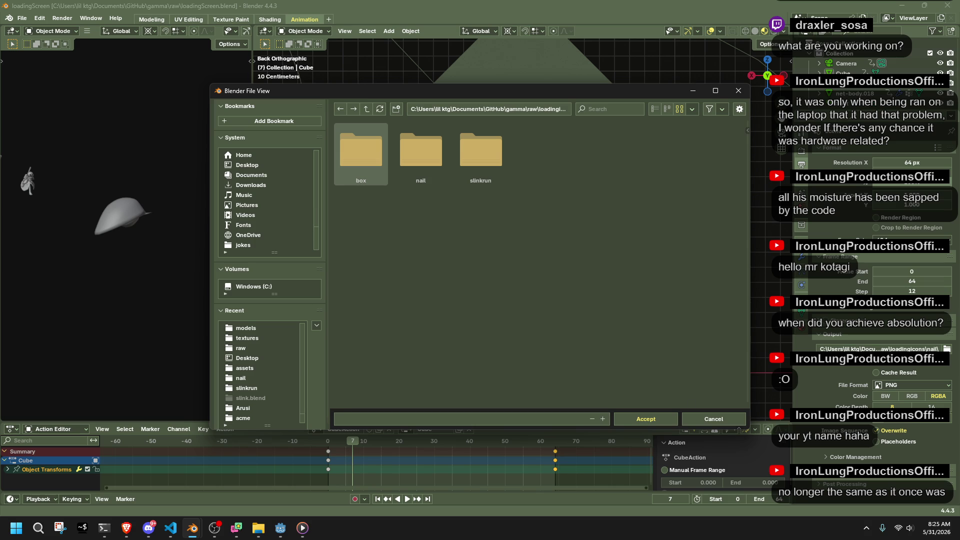
{"action": "double_click", "coordinate": [359, 141]}
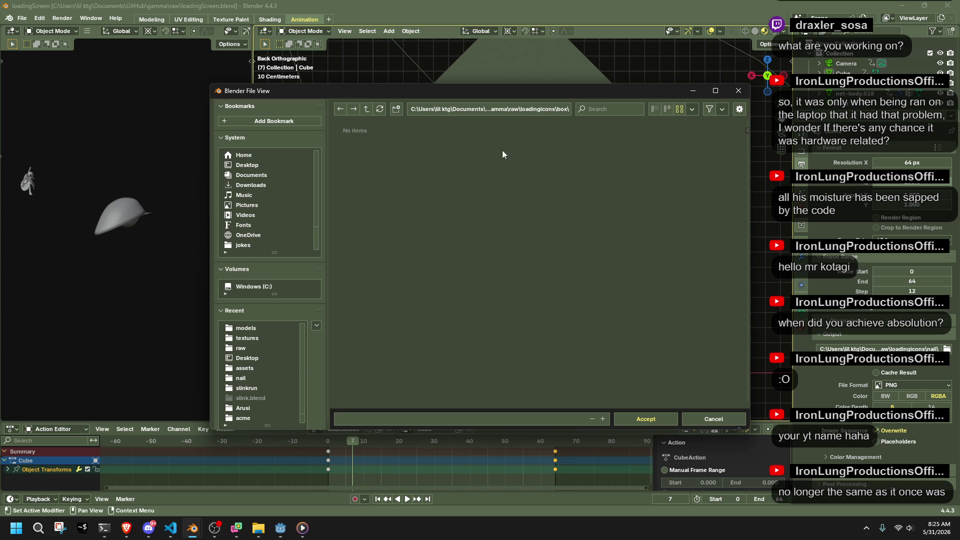
Step: Enlarge the file browser and accept loadingicons\box as the render output folder
{"action": "mouse_move", "coordinate": [463, 94]}
{"action": "left_mouse_down"}
{"action": "mouse_move", "coordinate": [945, 405]}
{"action": "mouse_move", "coordinate": [499, 217]}
{"action": "mouse_move", "coordinate": [404, 59]}
{"action": "mouse_move", "coordinate": [396, 64]}
{"action": "mouse_move", "coordinate": [405, 49]}
{"action": "left_mouse_up"}
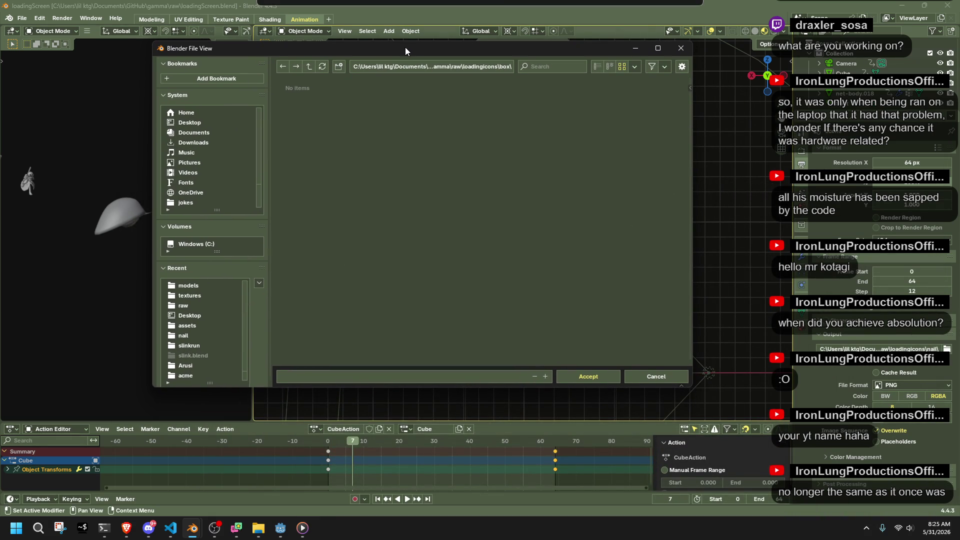
{"action": "mouse_move", "coordinate": [692, 131]}
{"action": "left_mouse_down"}
{"action": "mouse_move", "coordinate": [407, 175]}
{"action": "mouse_move", "coordinate": [460, 200]}
{"action": "mouse_move", "coordinate": [735, 223]}
{"action": "left_mouse_up"}
{"action": "mouse_move", "coordinate": [419, 51]}
{"action": "left_mouse_down"}
{"action": "mouse_move", "coordinate": [651, 148]}
{"action": "mouse_move", "coordinate": [620, 152]}
{"action": "mouse_move", "coordinate": [494, 129]}
{"action": "mouse_move", "coordinate": [442, 67]}
{"action": "mouse_move", "coordinate": [416, 64]}
{"action": "left_mouse_up"}
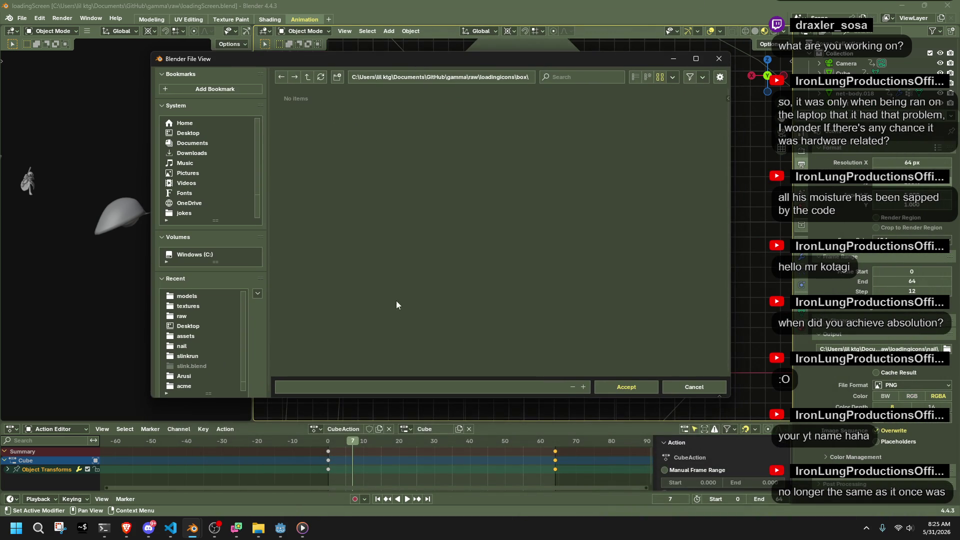
{"action": "left_click", "coordinate": [445, 385]}
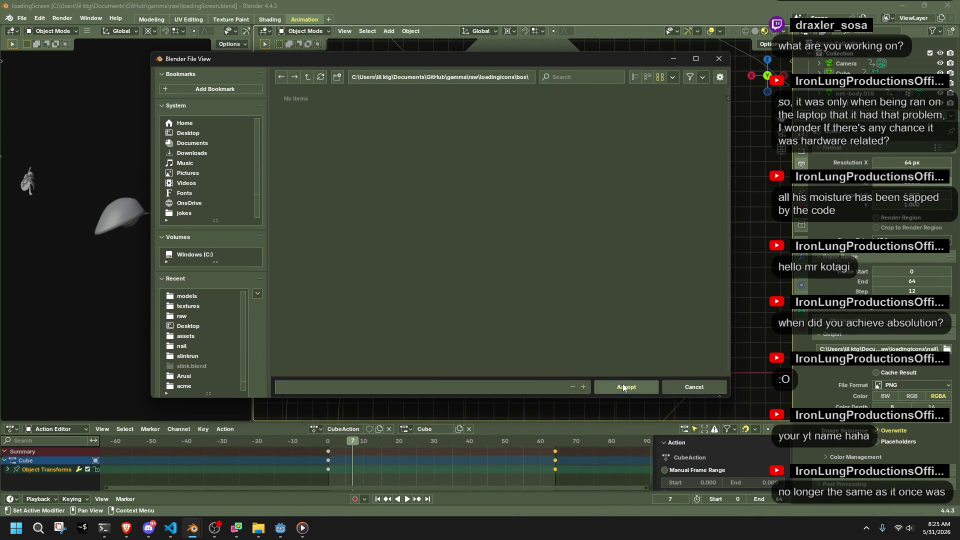
{"action": "left_click", "coordinate": [623, 386]}
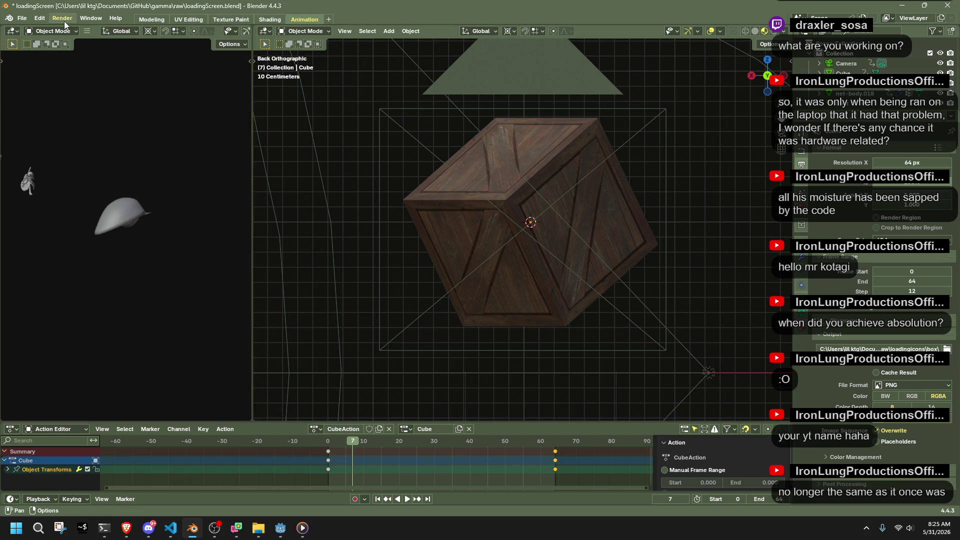
Step: Save loadingScreen.blend with Ctrl+S and run Render Animation to output crate frames into loadingicons\box
{"action": "key", "text": "ctrl+s"}
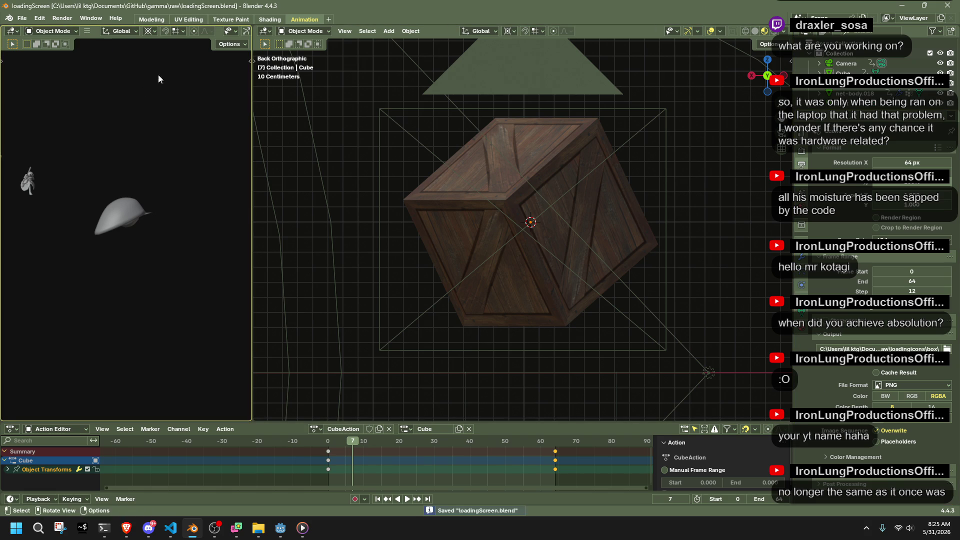
{"action": "left_click", "coordinate": [68, 20]}
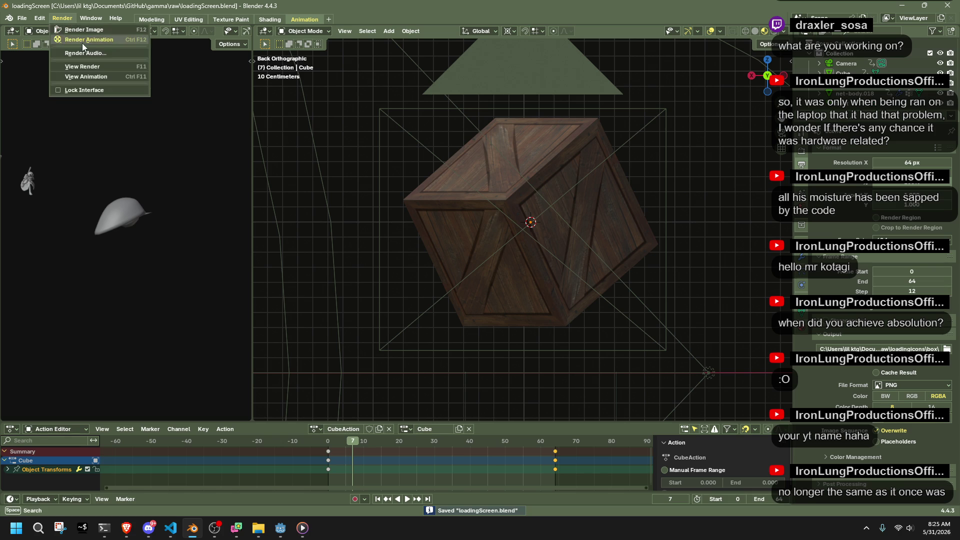
{"action": "left_click", "coordinate": [77, 40]}
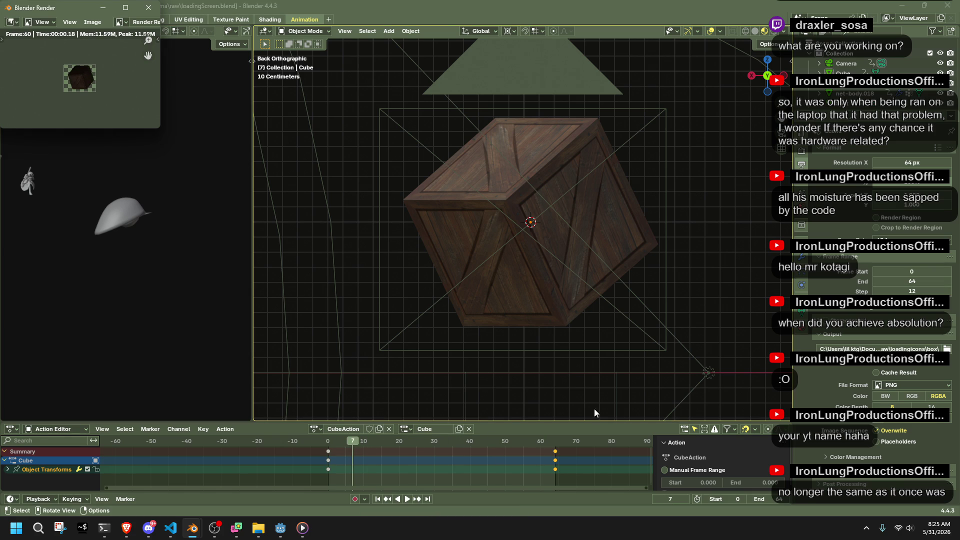
Step: In File Explorer, go to Documents\GitHub\gamma\raw\loadingicons\box
{"action": "mouse_move", "coordinate": [194, 528]}
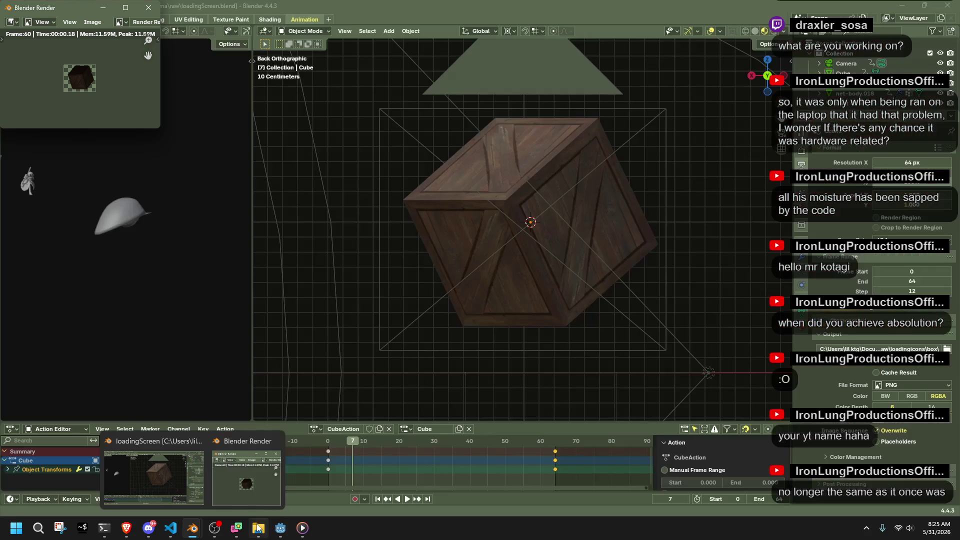
{"action": "left_click", "coordinate": [258, 528]}
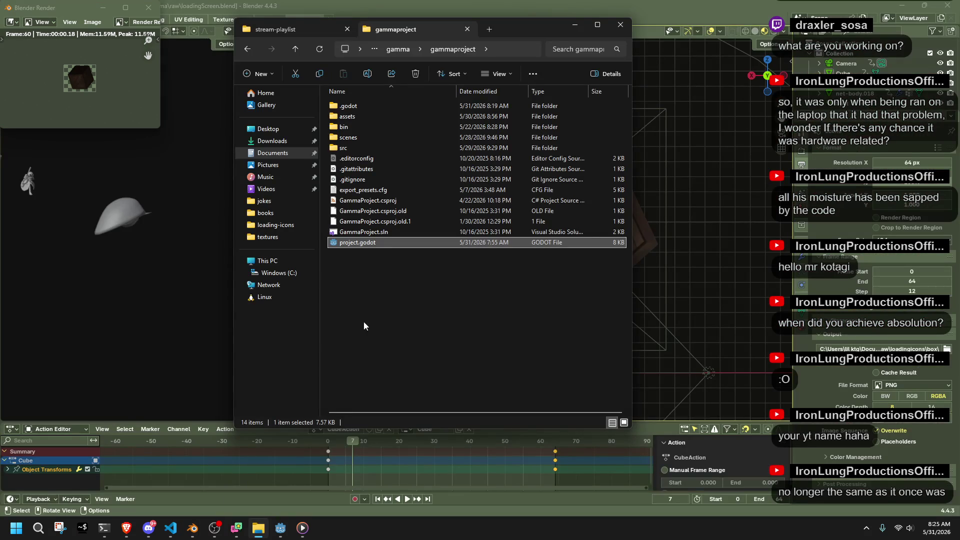
{"action": "left_click", "coordinate": [278, 165]}
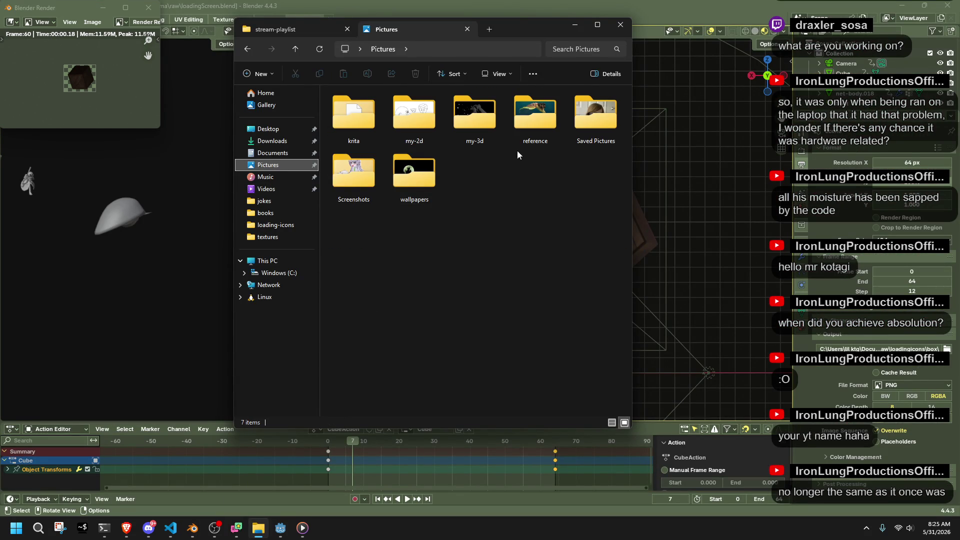
{"action": "left_click", "coordinate": [272, 153]}
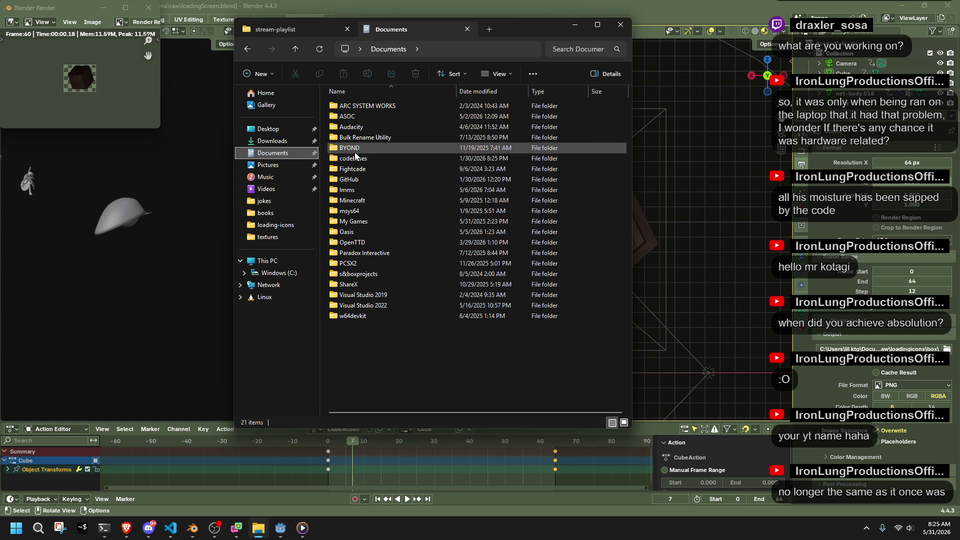
{"action": "left_click", "coordinate": [359, 171]}
{"action": "double_click", "coordinate": [356, 179]}
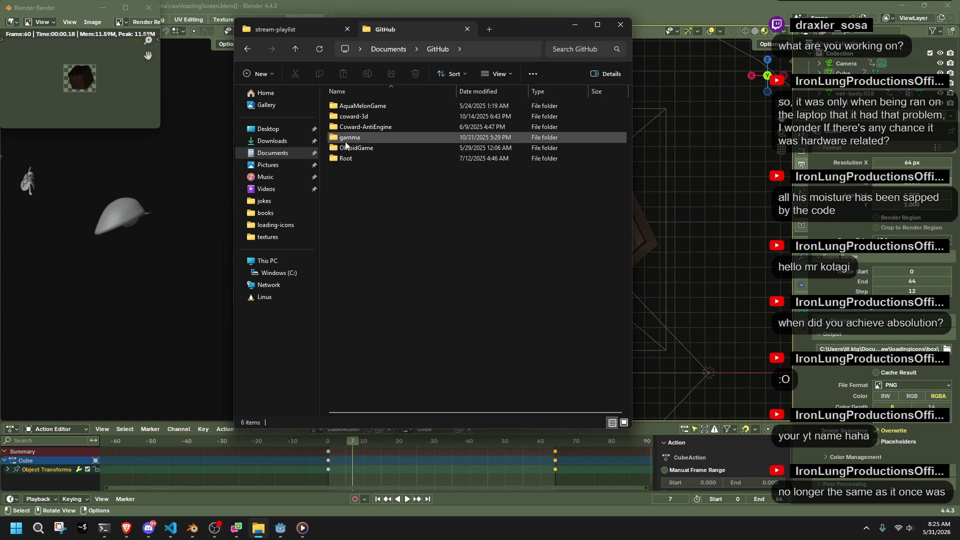
{"action": "double_click", "coordinate": [356, 137]}
{"action": "double_click", "coordinate": [356, 125]}
{"action": "double_click", "coordinate": [356, 109]}
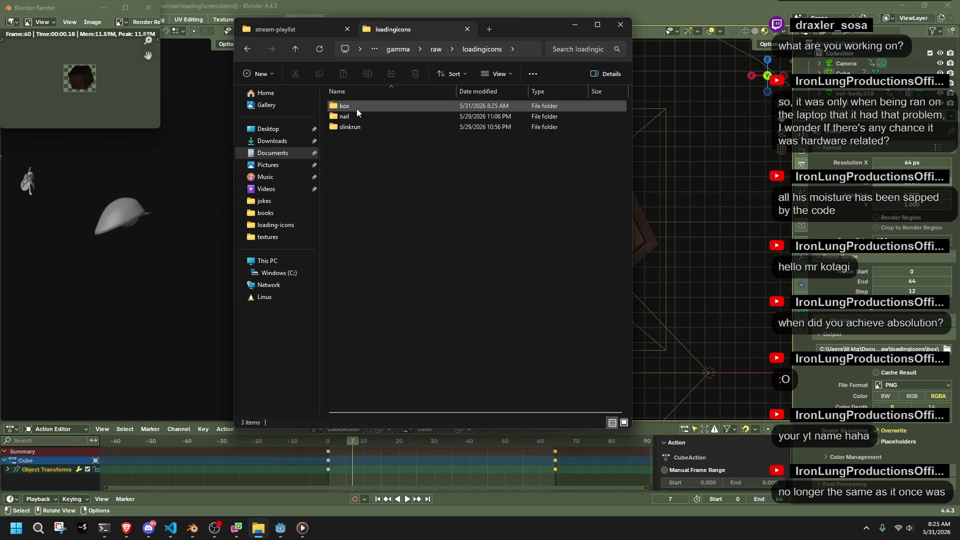
{"action": "left_click", "coordinate": [356, 108]}
{"action": "double_click", "coordinate": [356, 108]}
Step: Open a terminal in the box folder and rerun the magick montage command to build spritesheet.png
{"action": "mouse_move", "coordinate": [630, 251]}
{"action": "left_mouse_down"}
{"action": "mouse_move", "coordinate": [553, 204]}
{"action": "mouse_move", "coordinate": [354, 117]}
{"action": "mouse_move", "coordinate": [446, 193]}
{"action": "left_mouse_up"}
{"action": "right_click", "coordinate": [446, 193]}
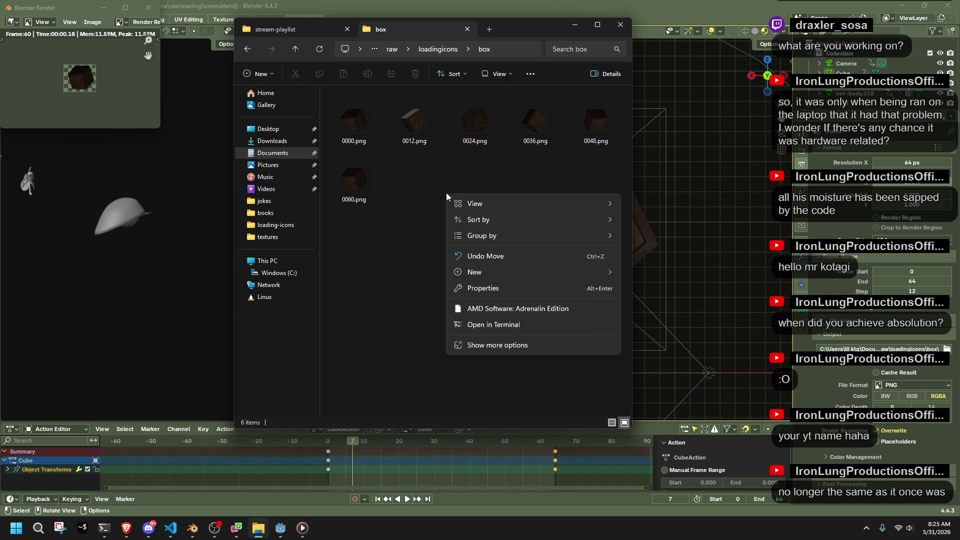
{"action": "left_click", "coordinate": [524, 325]}
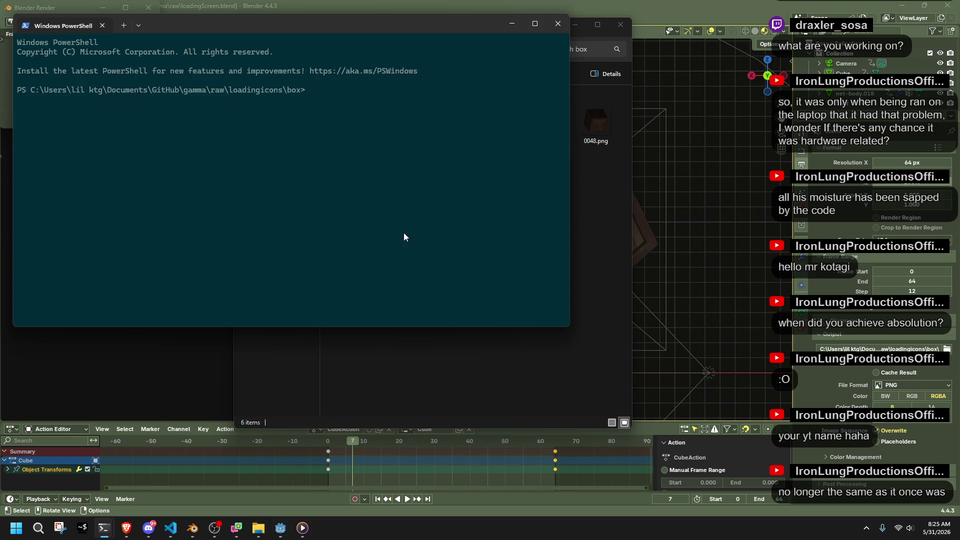
{"action": "key", "text": "Up"}
{"action": "key", "text": "Return"}
{"action": "left_click", "coordinate": [589, 242]}
Step: Copy spritesheet.png from the box folder
{"action": "left_click", "coordinate": [407, 200]}
{"action": "key", "text": "ctrl+c"}
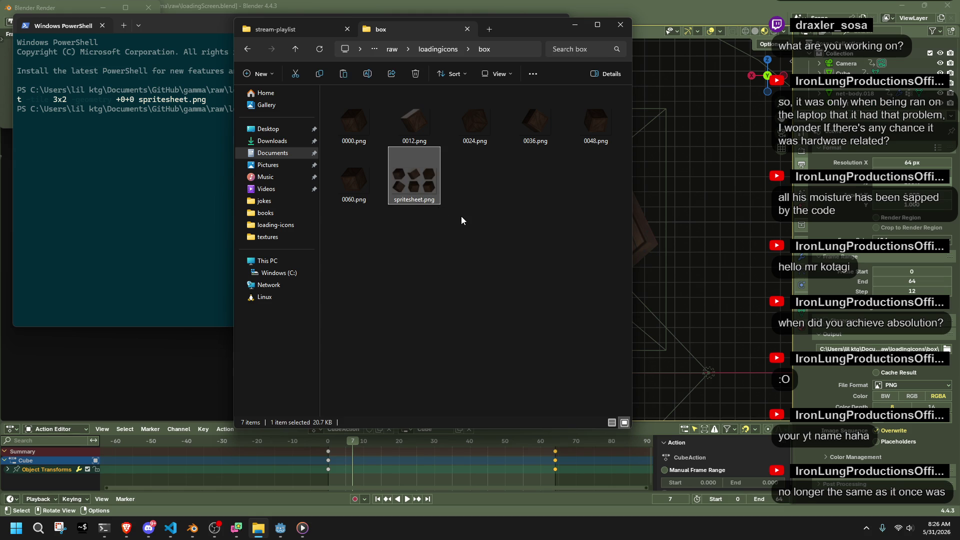
{"action": "left_click", "coordinate": [461, 216]}
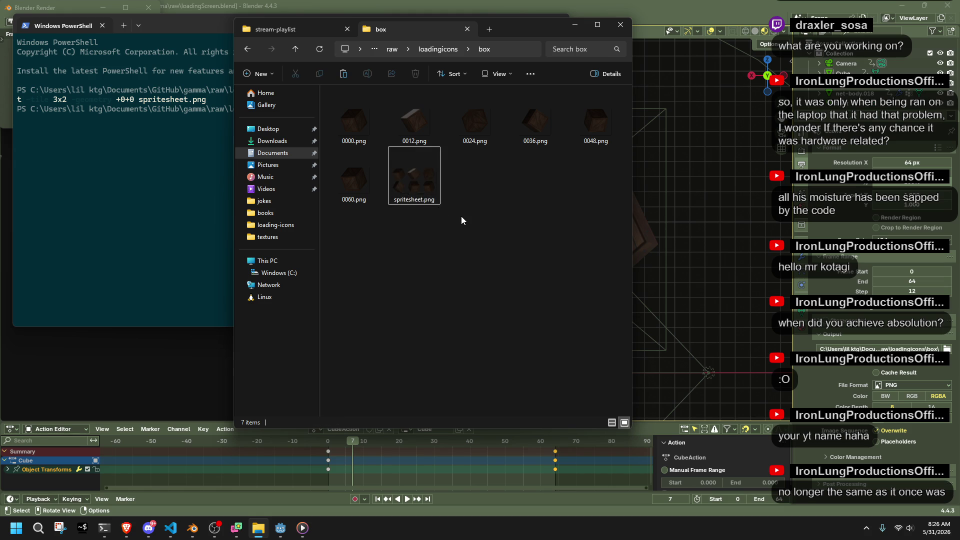
{"action": "left_click", "coordinate": [278, 31]}
{"action": "left_click", "coordinate": [396, 29]}
Step: In a new tab, navigate to gamma\gammaproject\assets\textures\loadingicons
{"action": "left_click", "coordinate": [490, 29]}
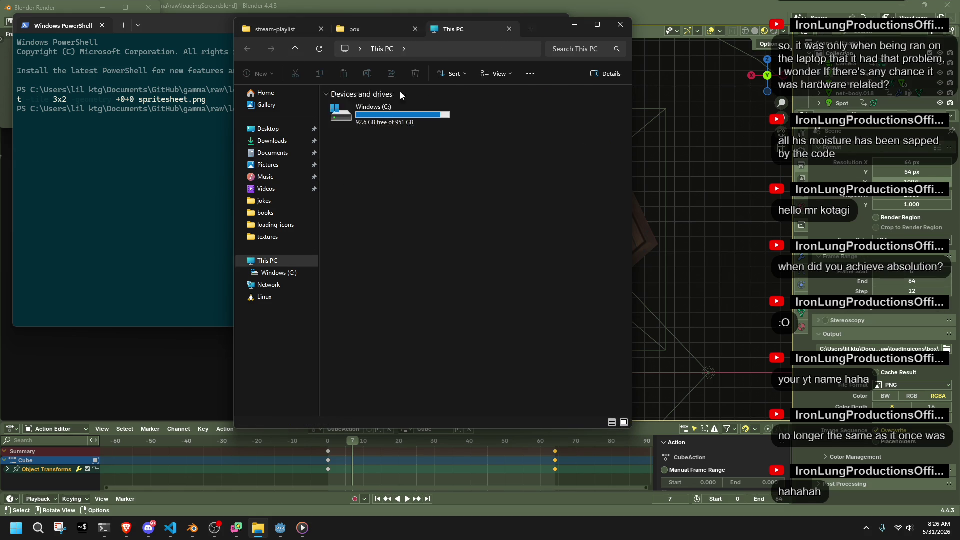
{"action": "left_click", "coordinate": [273, 153]}
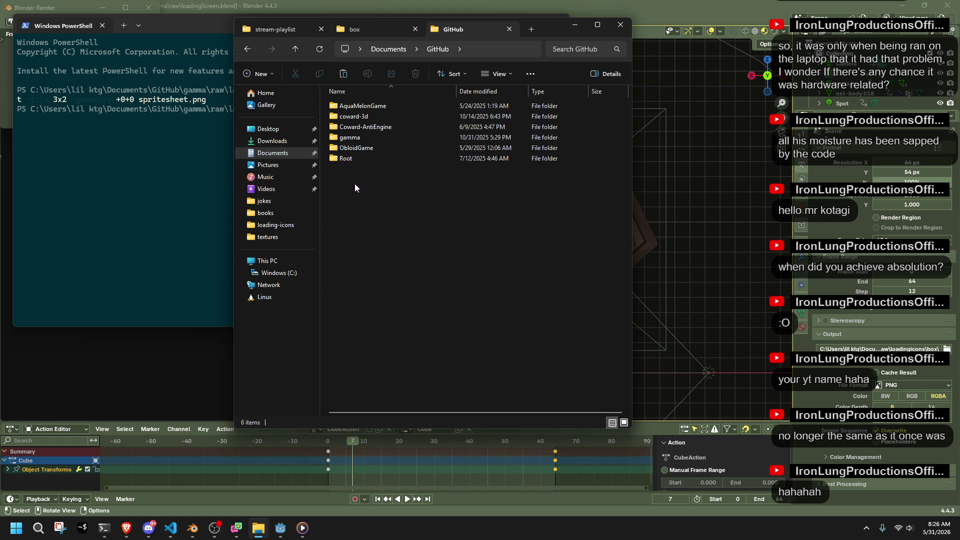
{"action": "double_click", "coordinate": [350, 137]}
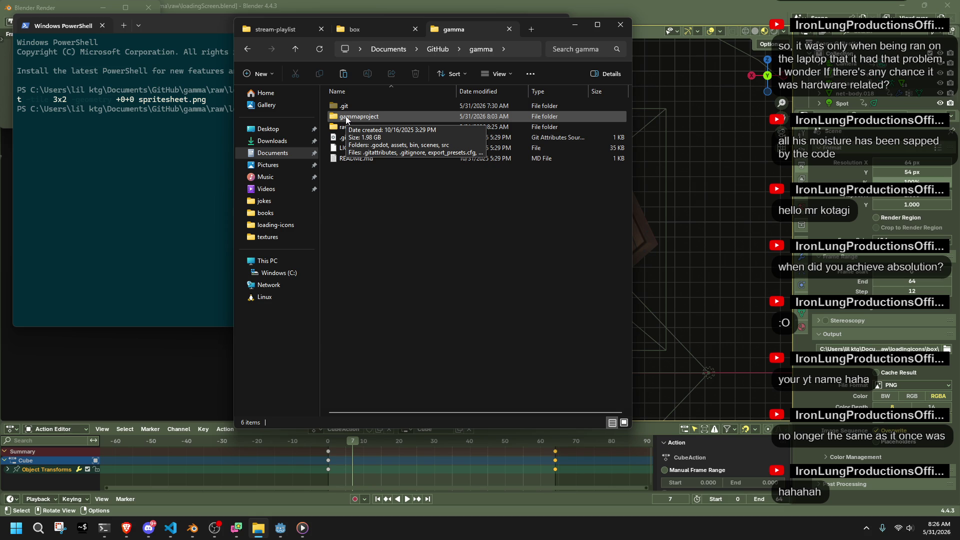
{"action": "double_click", "coordinate": [346, 117]}
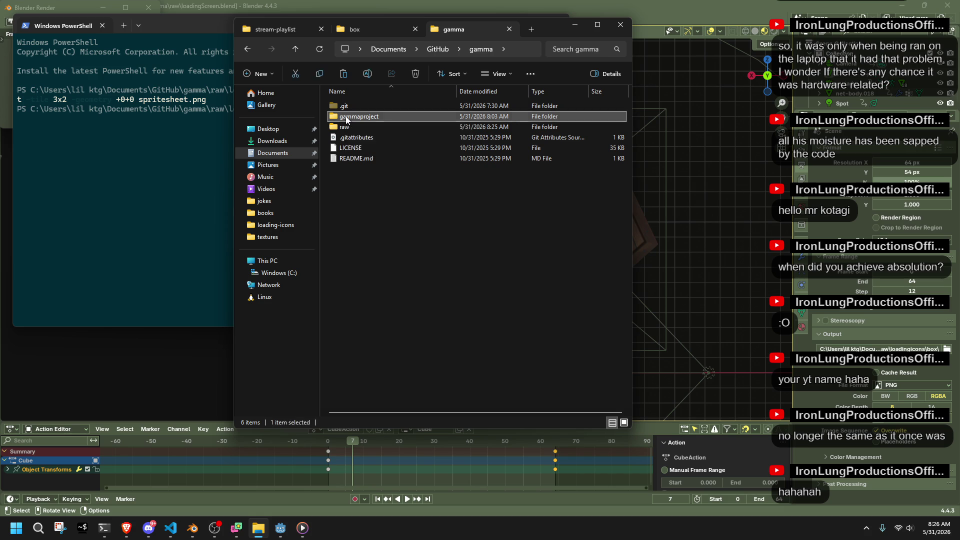
{"action": "double_click", "coordinate": [346, 116]}
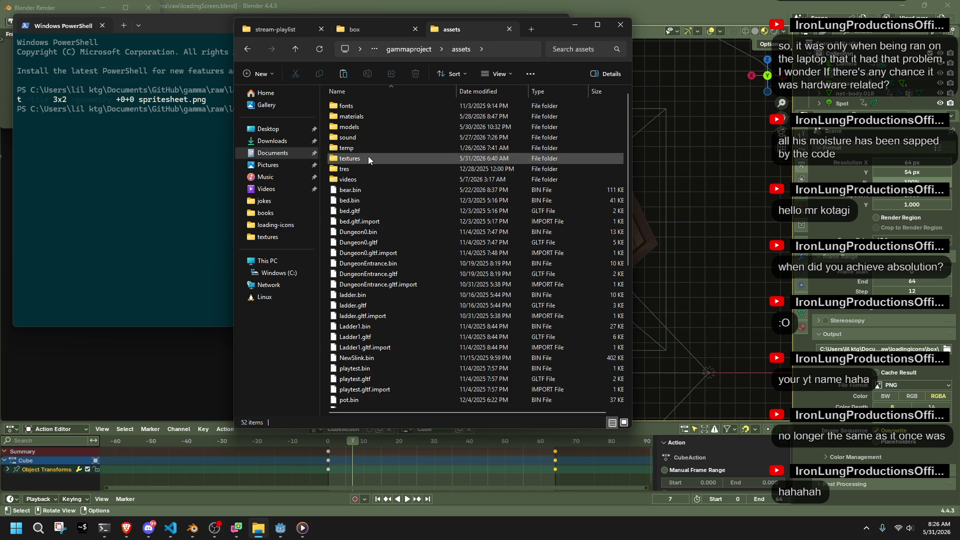
{"action": "double_click", "coordinate": [369, 157]}
{"action": "scroll", "coordinate": [443, 187], "scroll_direction": "down", "scroll_amount": 3}
{"action": "scroll", "coordinate": [443, 187], "scroll_direction": "down", "scroll_amount": 10}
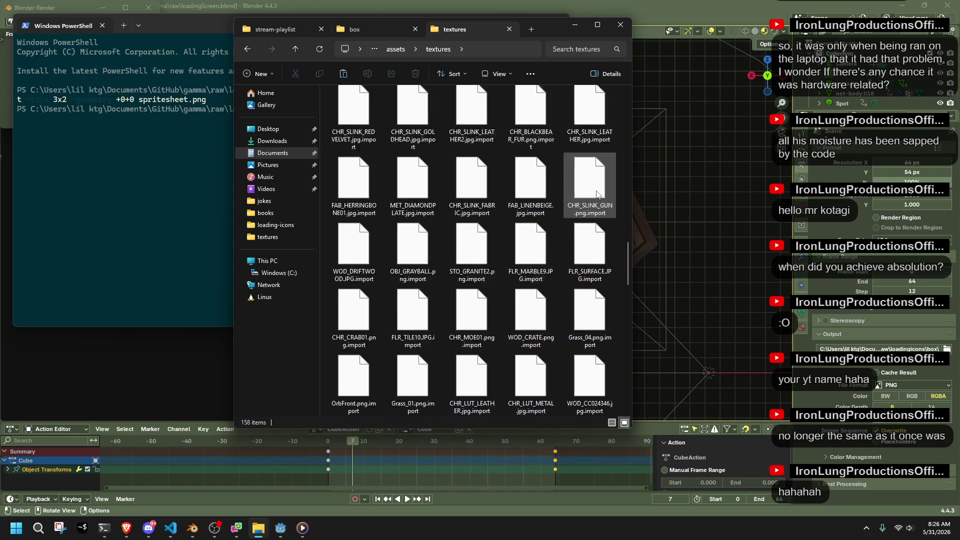
{"action": "double_click", "coordinate": [483, 382]}
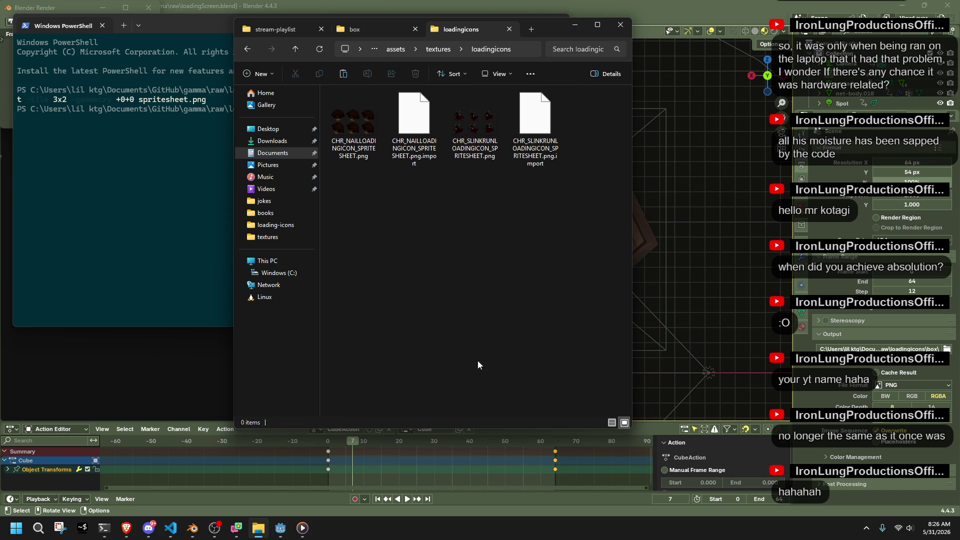
Step: Paste the box spritesheet into loadingicons and name it CHR_BOXLOADINGICON_SPRITESHEET.png
{"action": "key", "text": "ctrl+v"}
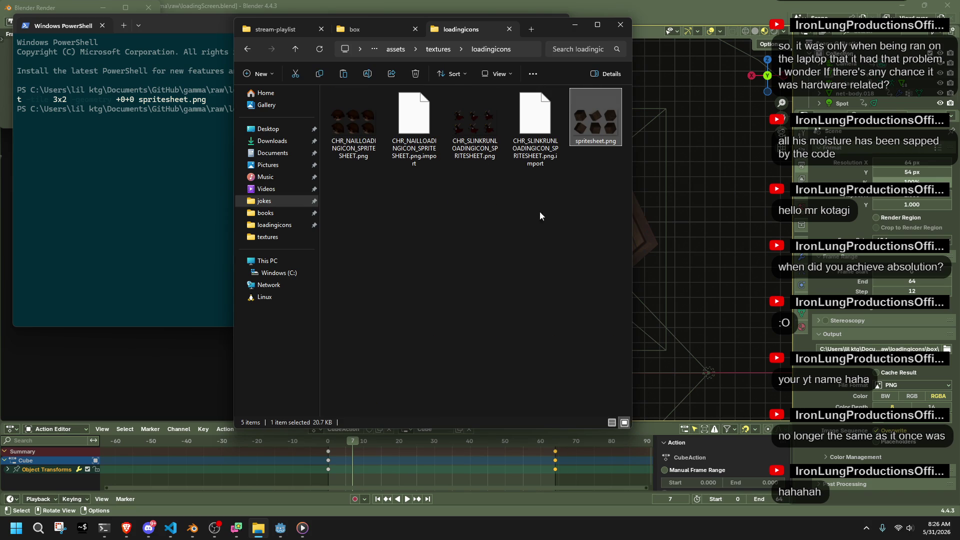
{"action": "key", "text": "F2"}
{"action": "type", "text": "CH"}
{"action": "type", "text": "R_"}
{"action": "type", "text": "BOXLOADING"}
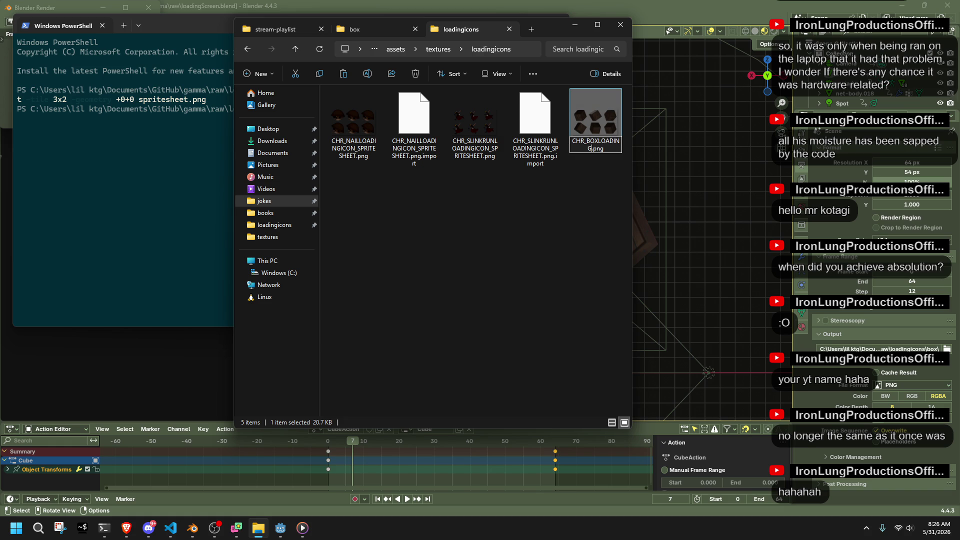
{"action": "type", "text": "ICON_SPRITE"}
{"action": "type", "text": "SHEET"}
{"action": "key", "text": "Return"}
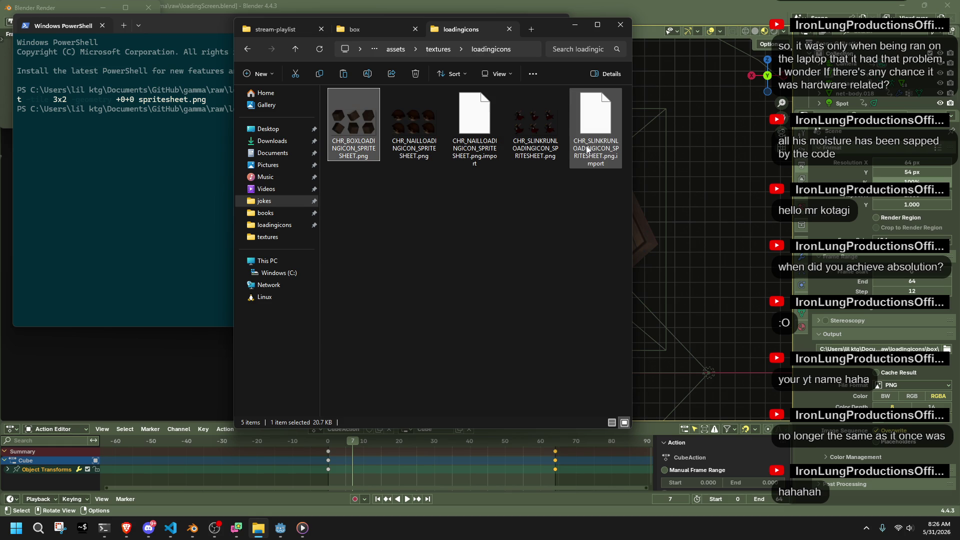
Step: Change the CHR prefix to ICO on the box and slinkrun spritesheets
{"action": "left_click", "coordinate": [343, 142]}
{"action": "key", "text": "BackSpace"}
{"action": "key", "text": "BackSpace"}
{"action": "key", "text": "BackSpace"}
{"action": "type", "text": "ICO"}
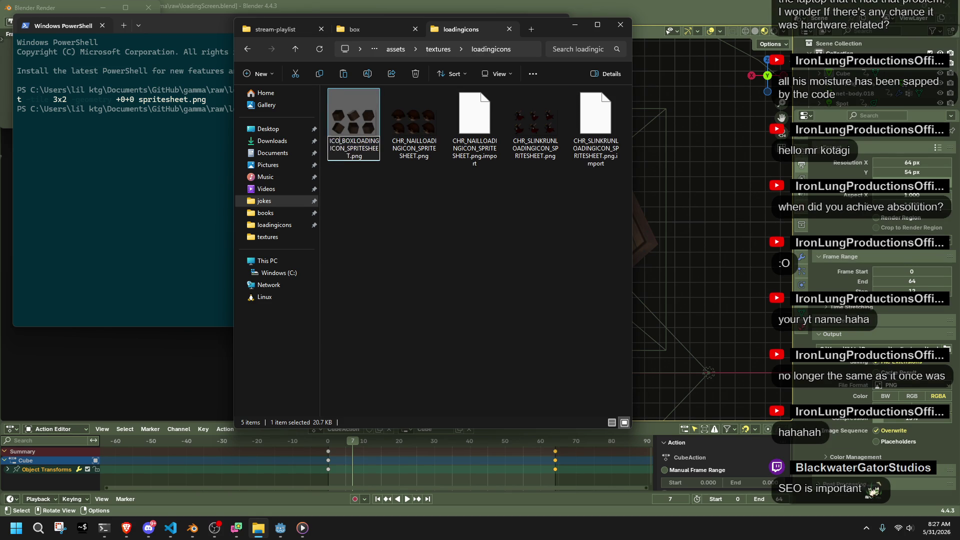
{"action": "key", "text": "Return"}
{"action": "left_click", "coordinate": [465, 141]}
{"action": "left_click", "coordinate": [464, 142]}
{"action": "left_click", "coordinate": [464, 140]}
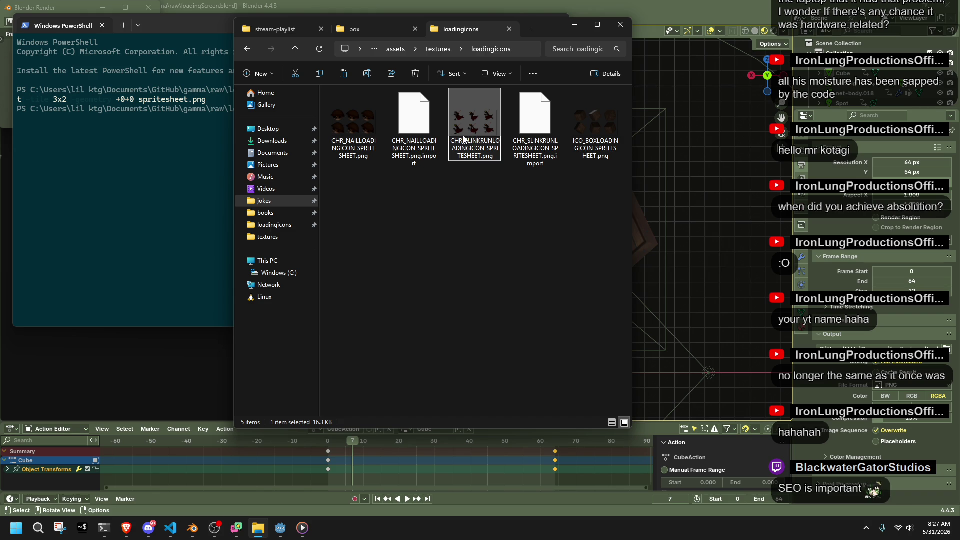
{"action": "key", "text": "BackSpace"}
{"action": "key", "text": "BackSpace"}
{"action": "key", "text": "BackSpace"}
{"action": "type", "text": "ICO"}
{"action": "key", "text": "Return"}
Step: Rename the nail spritesheet to ICO_NAILLOADINGICON_SPRITESHEET.png and refresh the folder
{"action": "left_click", "coordinate": [352, 128]}
{"action": "left_click", "coordinate": [352, 128]}
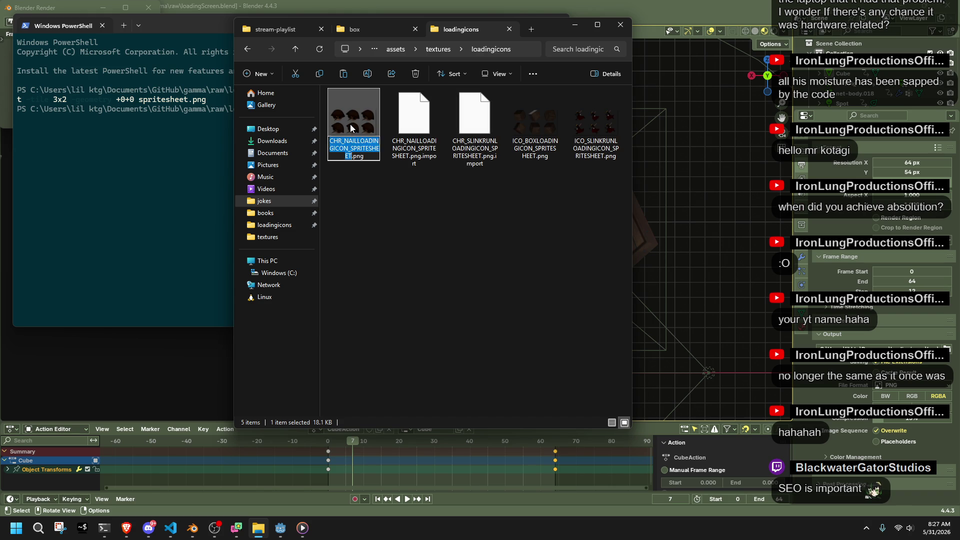
{"action": "key", "text": "BackSpace"}
{"action": "key", "text": "BackSpace"}
{"action": "key", "text": "BackSpace"}
{"action": "type", "text": "ICO"}
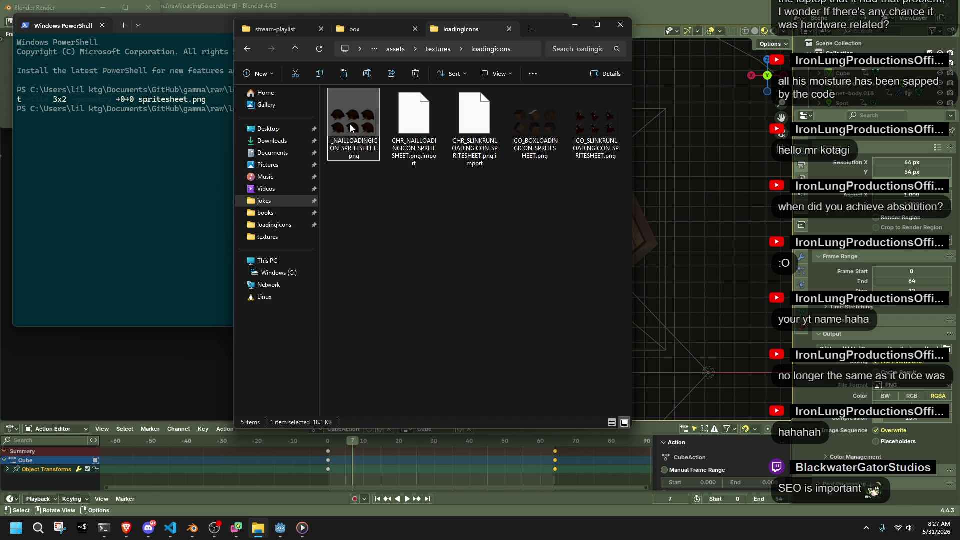
{"action": "key", "text": "Return"}
{"action": "left_click", "coordinate": [530, 249]}
{"action": "left_click", "coordinate": [319, 48]}
{"action": "left_click", "coordinate": [280, 528]}
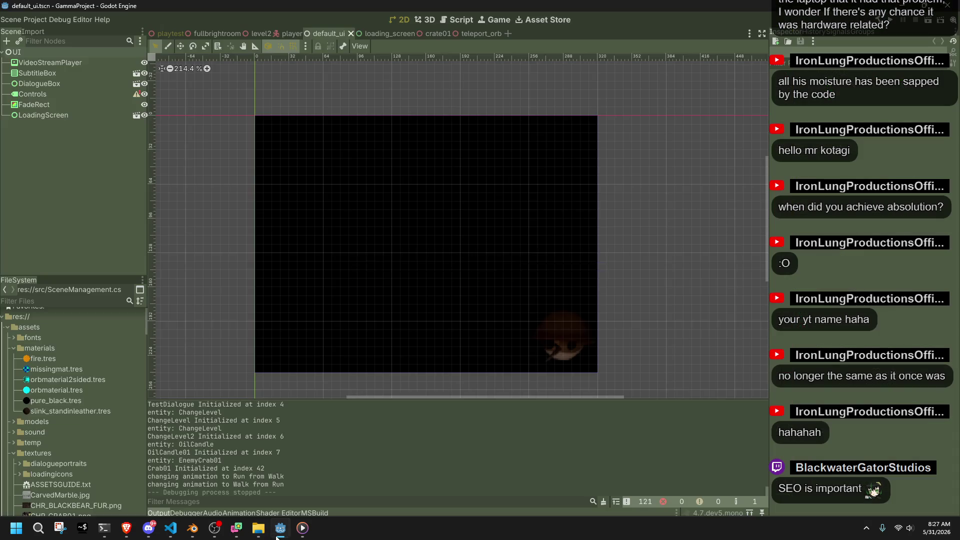
Step: Test-run the game, walking the character with W and A, then return to the editor
{"action": "left_click", "coordinate": [889, 22]}
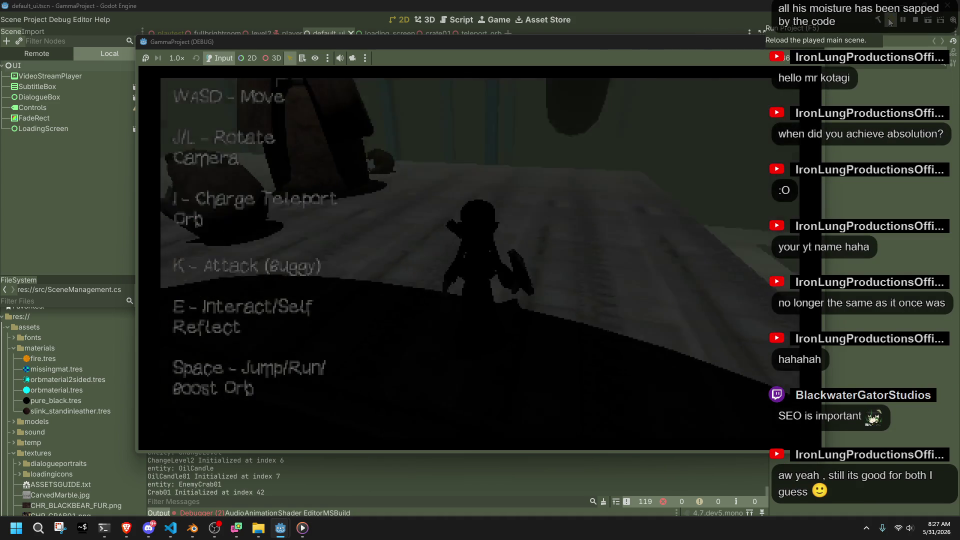
{"action": "key", "text": "w"}
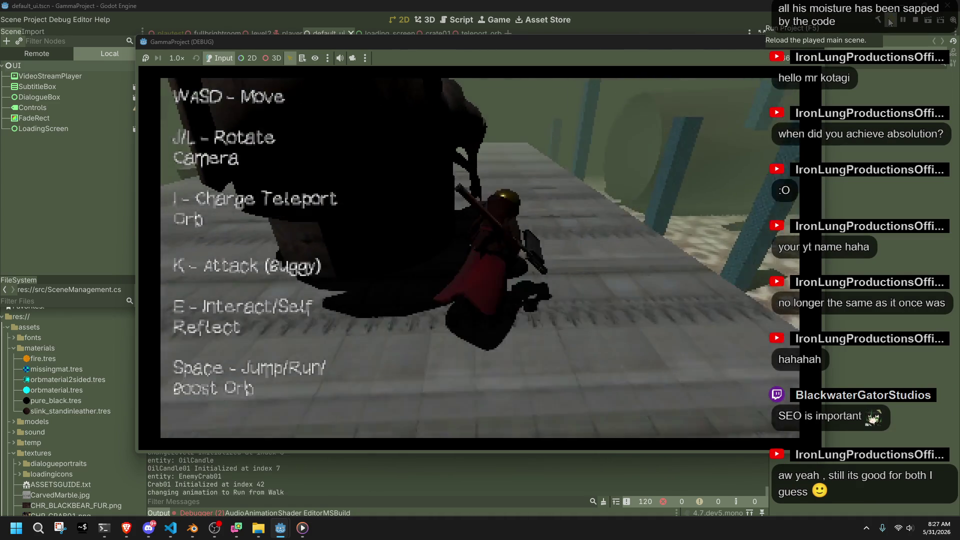
{"action": "key", "text": "a"}
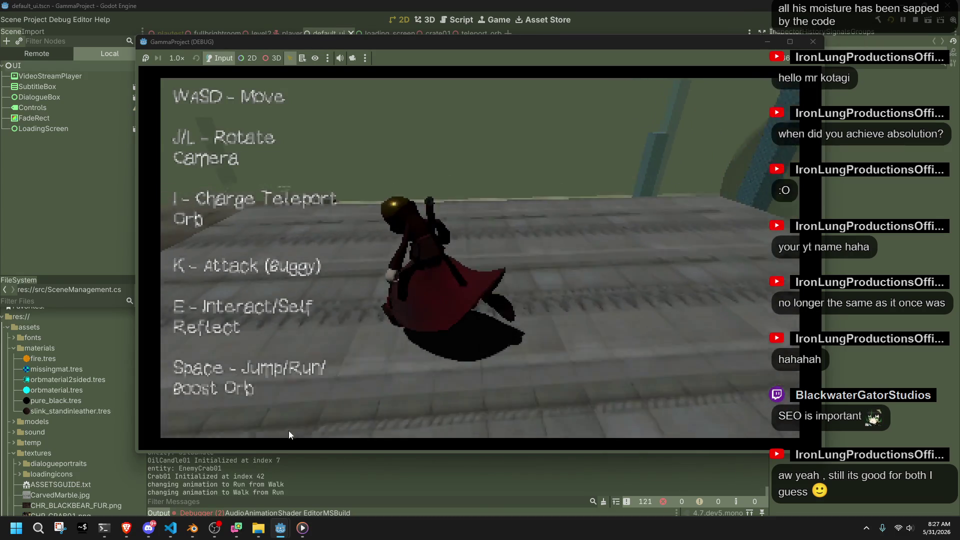
{"action": "left_click", "coordinate": [208, 511]}
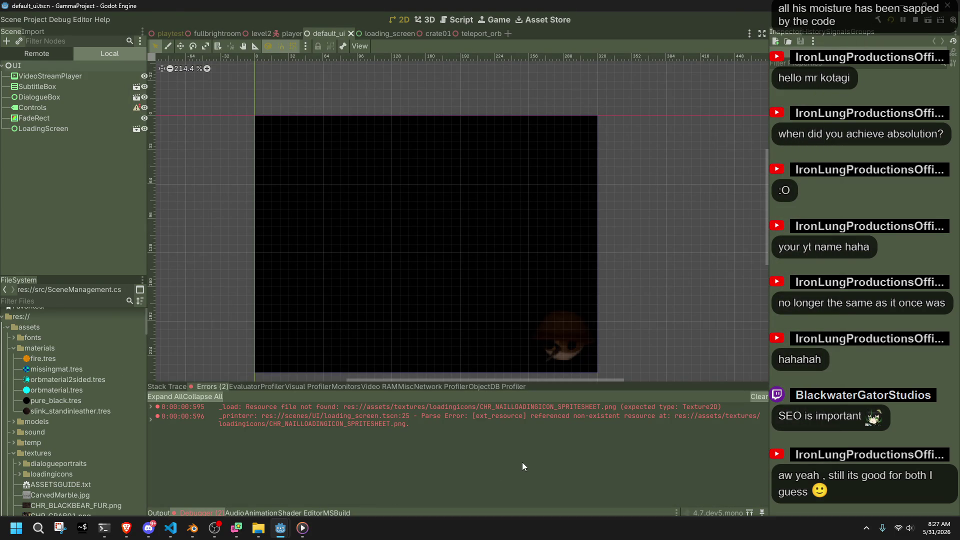
Step: Open the LoadingScreen instance's loading_screen.tscn scene and select its LoadingSprite node
{"action": "left_click", "coordinate": [63, 127]}
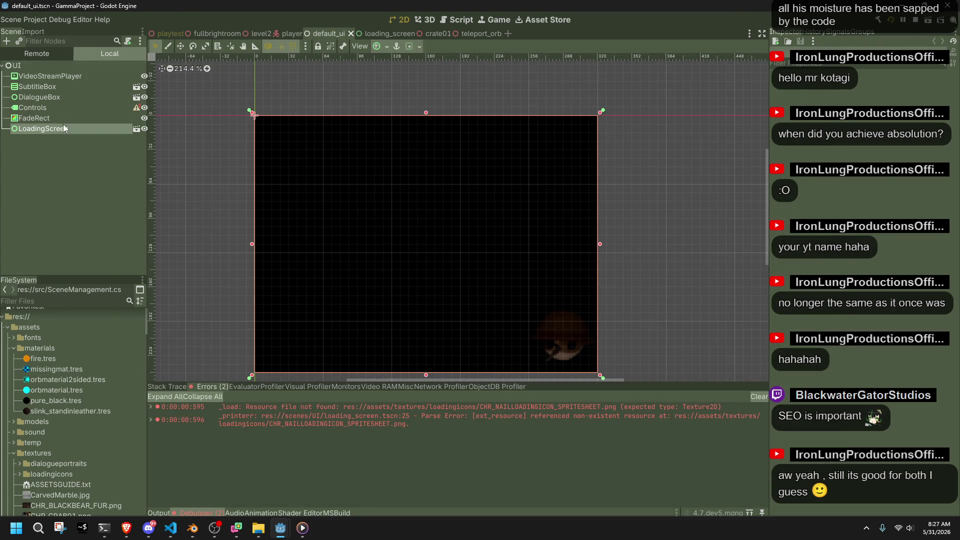
{"action": "left_click", "coordinate": [46, 109]}
{"action": "left_click", "coordinate": [65, 128]}
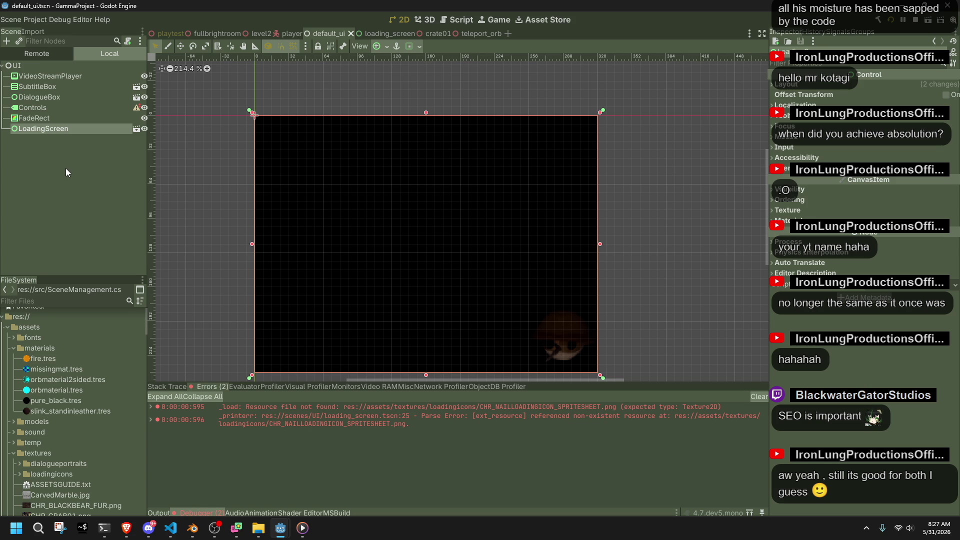
{"action": "left_click", "coordinate": [66, 139]}
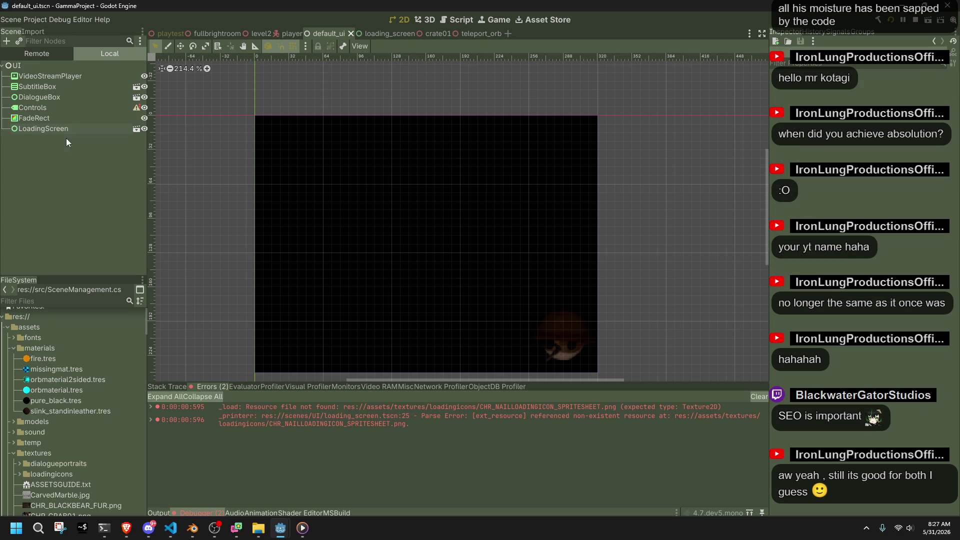
{"action": "left_click", "coordinate": [42, 112]}
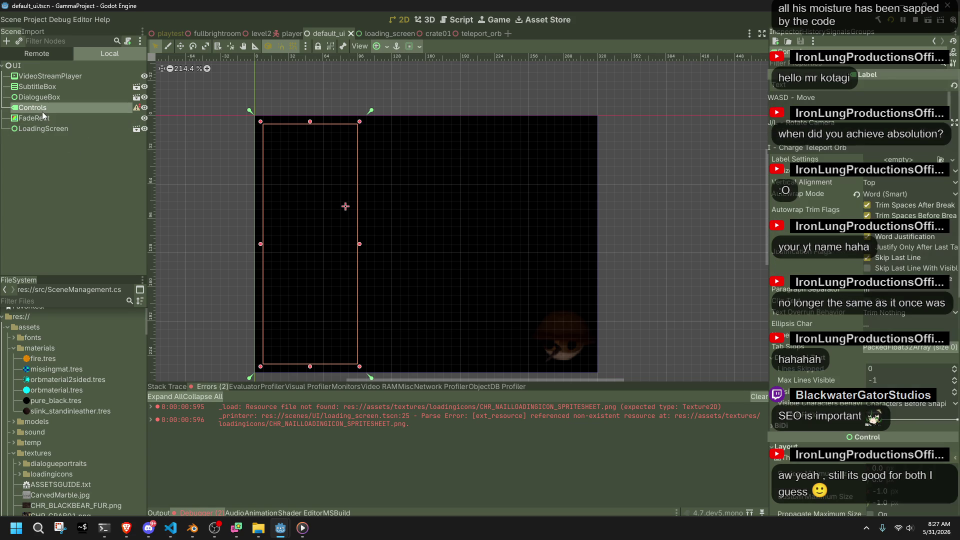
{"action": "left_click", "coordinate": [73, 129]}
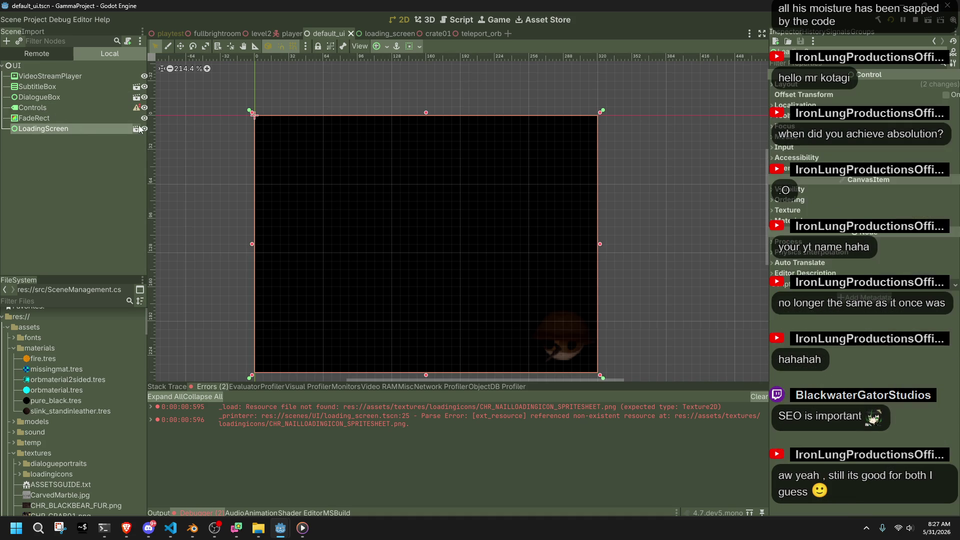
{"action": "left_click", "coordinate": [138, 128]}
{"action": "left_click", "coordinate": [77, 87]}
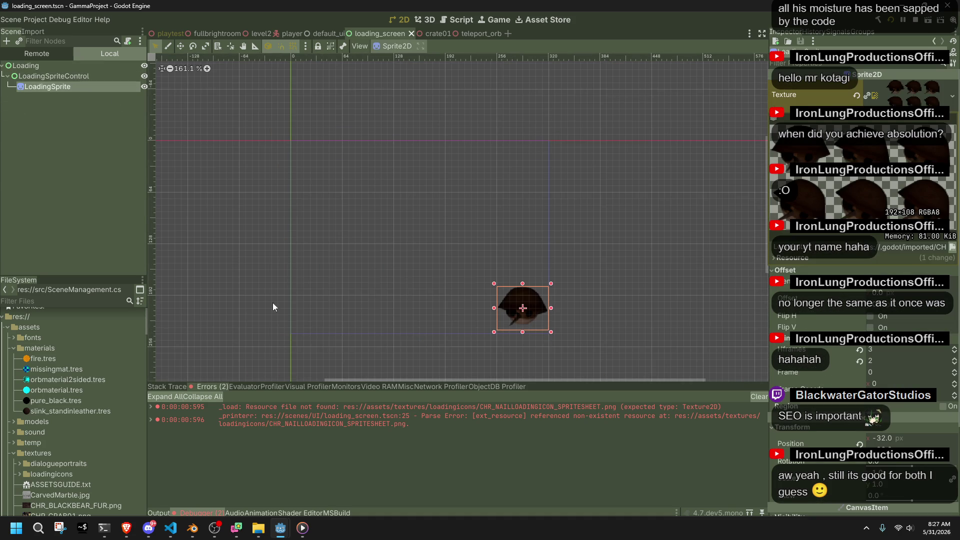
Step: Set LoadingSprite's Texture to ICO_BOXLOADINGICON_SPRITESHEET.png, save loading_screen, and run the game
{"action": "left_click", "coordinate": [43, 302]}
{"action": "type", "text": "I"}
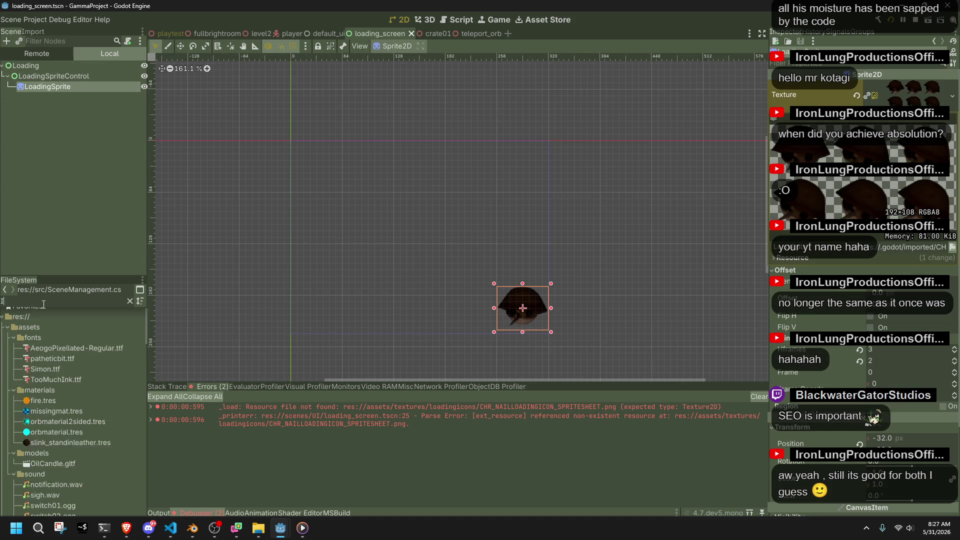
{"action": "type", "text": "CO"}
{"action": "left_click", "coordinate": [88, 385]}
{"action": "left_click", "coordinate": [67, 365], "text": "shift"}
{"action": "mouse_move", "coordinate": [67, 362]}
{"action": "left_mouse_down"}
{"action": "mouse_move", "coordinate": [780, 260]}
{"action": "mouse_move", "coordinate": [886, 124]}
{"action": "left_mouse_up"}
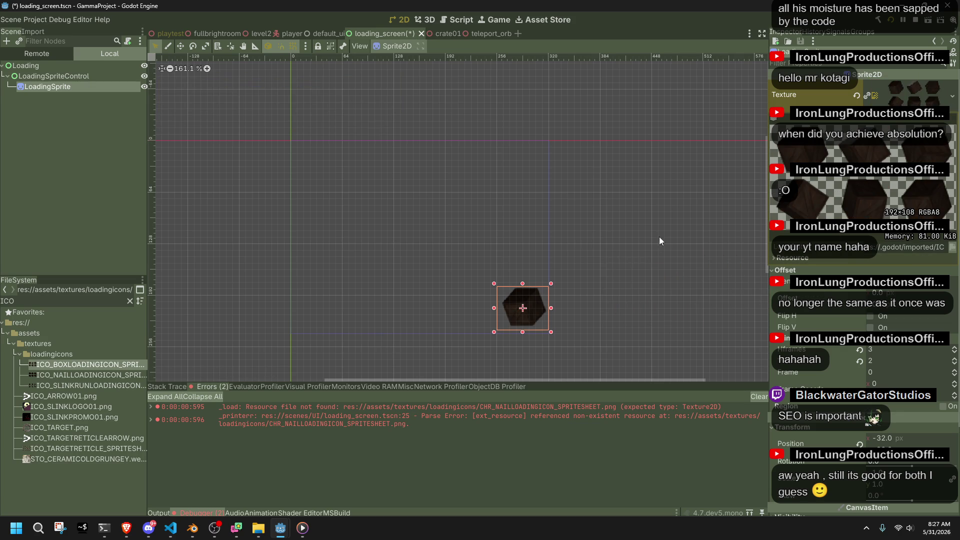
{"action": "left_click", "coordinate": [678, 226]}
{"action": "key", "text": "ctrl+s"}
{"action": "left_click", "coordinate": [893, 20]}
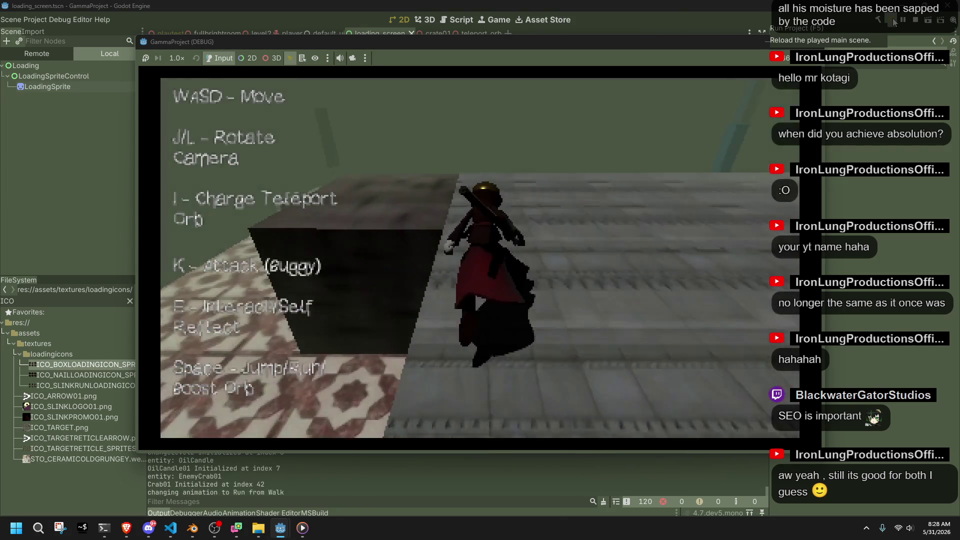
Step: Move the character past the crate loading screen into the forest level, then stop with F8
{"action": "key", "text": "space"}
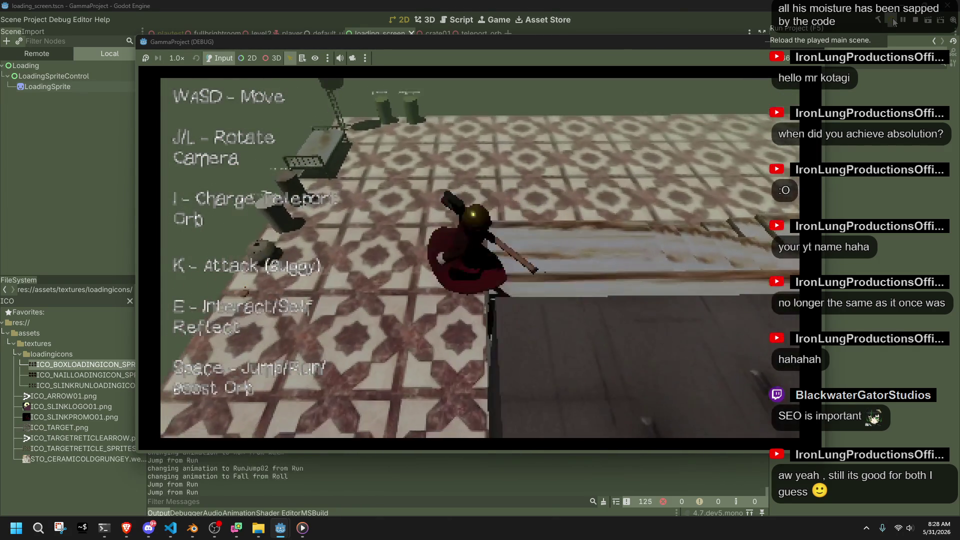
{"action": "key", "text": "w"}
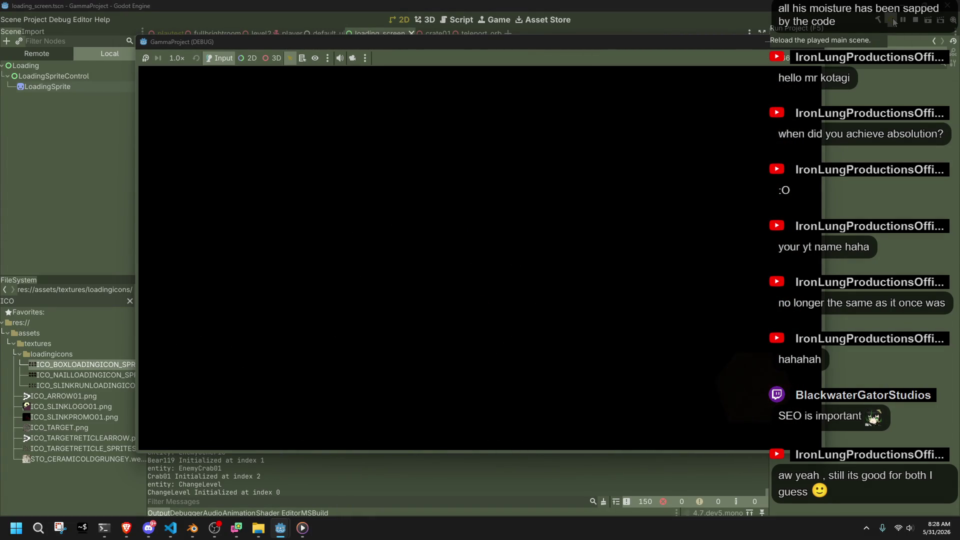
{"action": "key", "text": "w"}
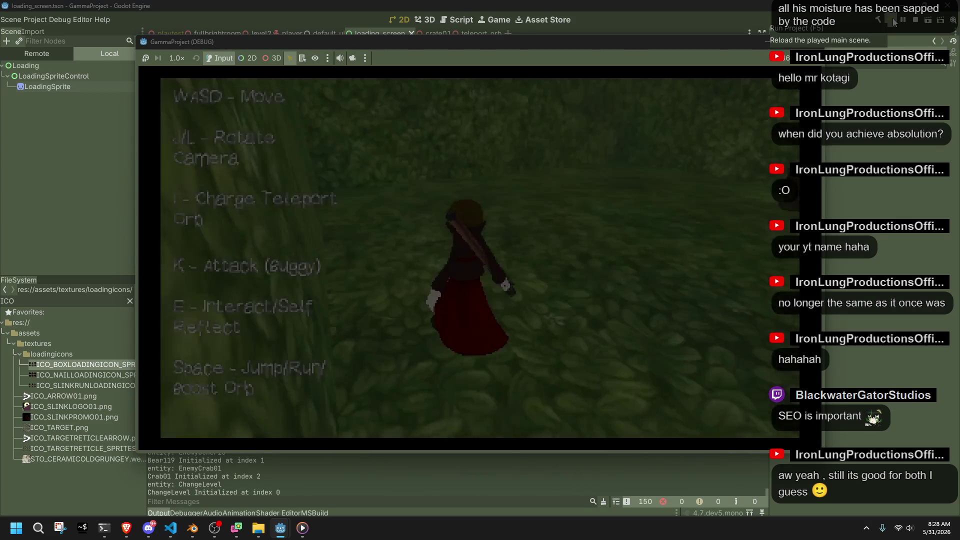
{"action": "key", "text": "s"}
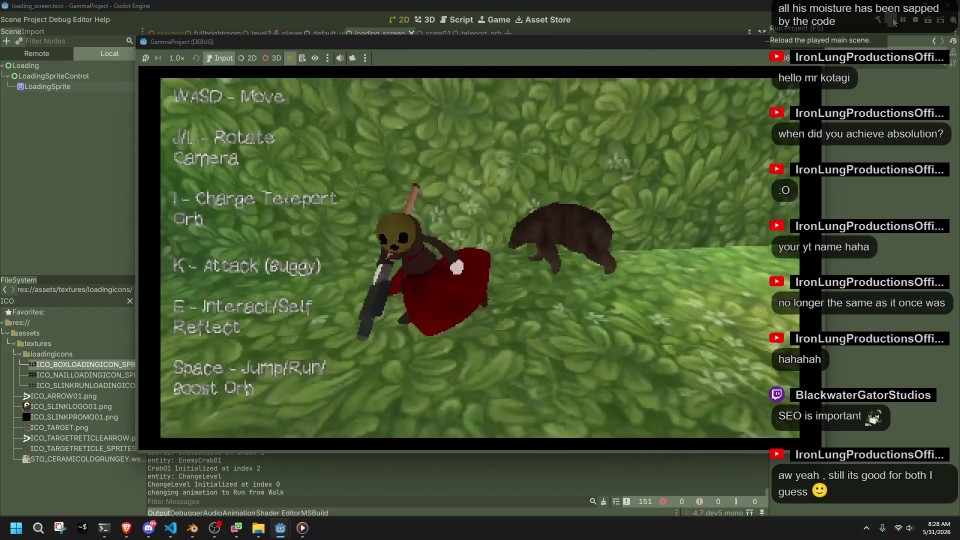
{"action": "key", "text": "F8"}
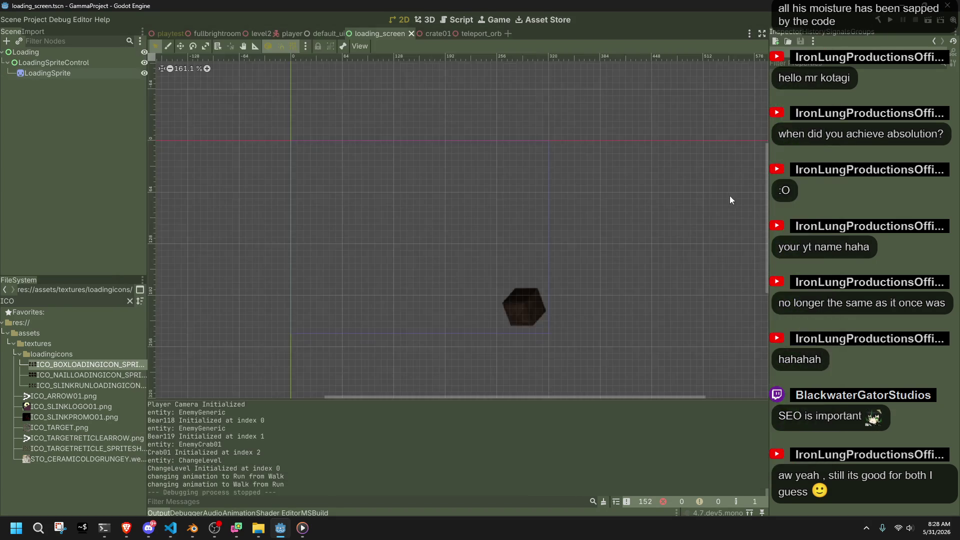
{"action": "mouse_move", "coordinate": [180, 534]}
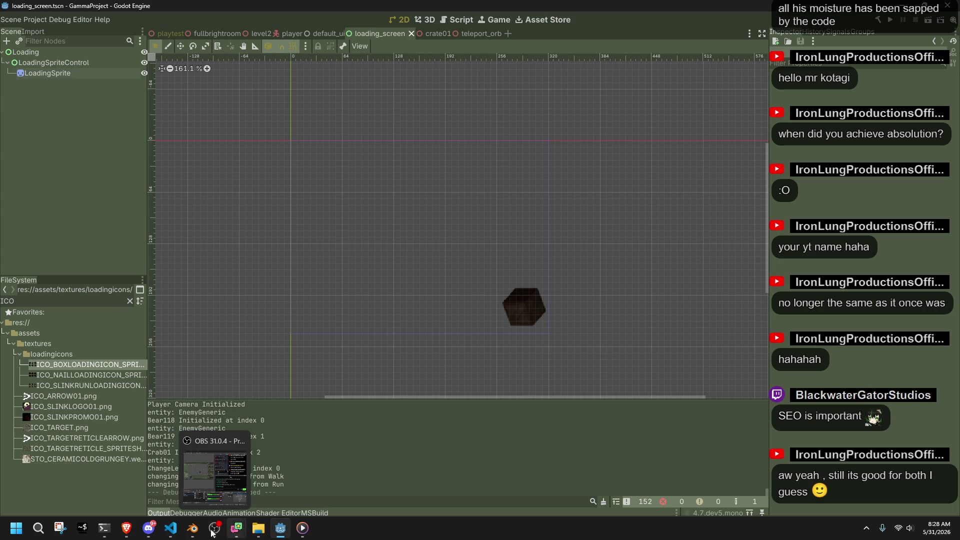
{"action": "left_click", "coordinate": [265, 534]}
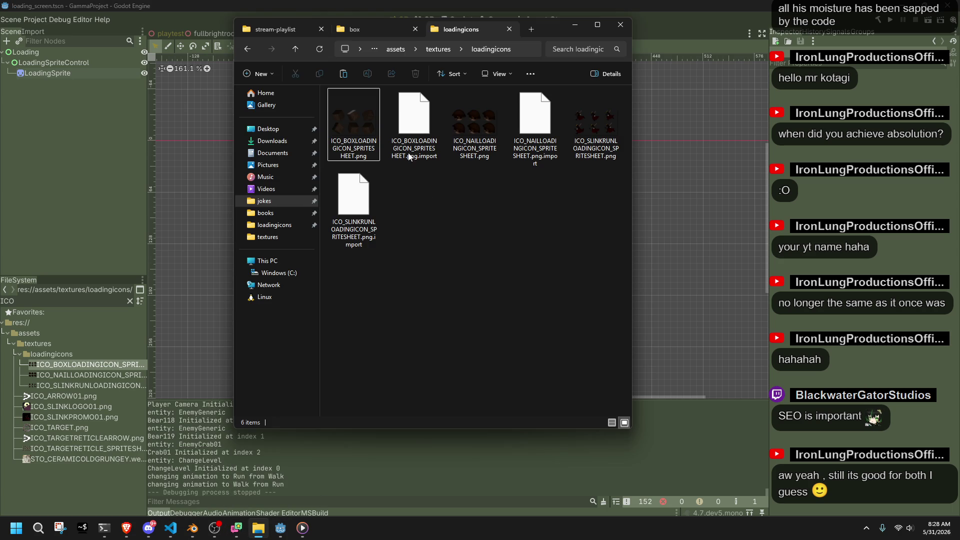
Step: Delete the old spritesheet.png from the box render folder
{"action": "left_click", "coordinate": [358, 31]}
{"action": "left_click", "coordinate": [408, 179]}
{"action": "key", "text": "Delete"}
Step: Open the six crate frame images in Photos and step through to the last frame
{"action": "mouse_move", "coordinate": [601, 220]}
{"action": "left_mouse_down"}
{"action": "mouse_move", "coordinate": [521, 174]}
{"action": "mouse_move", "coordinate": [317, 98]}
{"action": "left_mouse_up"}
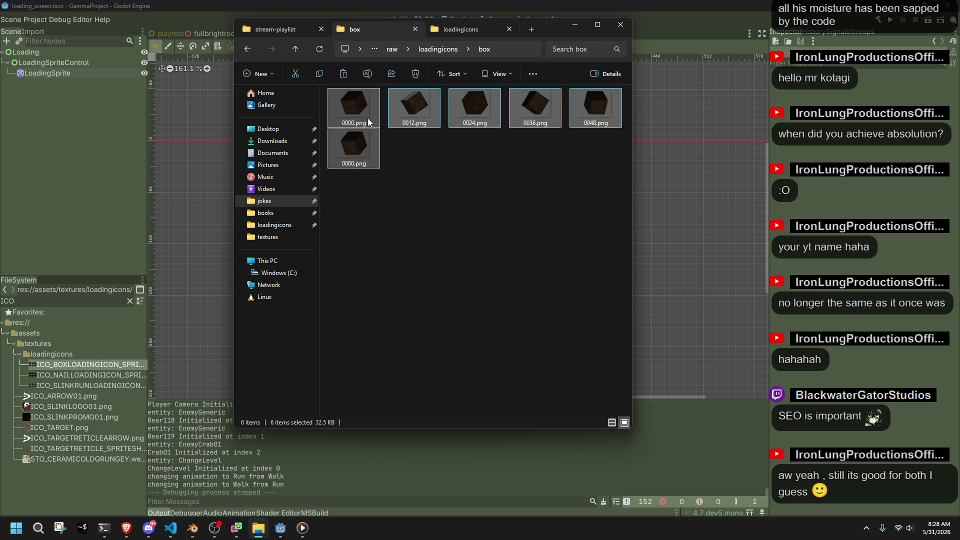
{"action": "right_click", "coordinate": [368, 118]}
{"action": "left_click", "coordinate": [392, 159]}
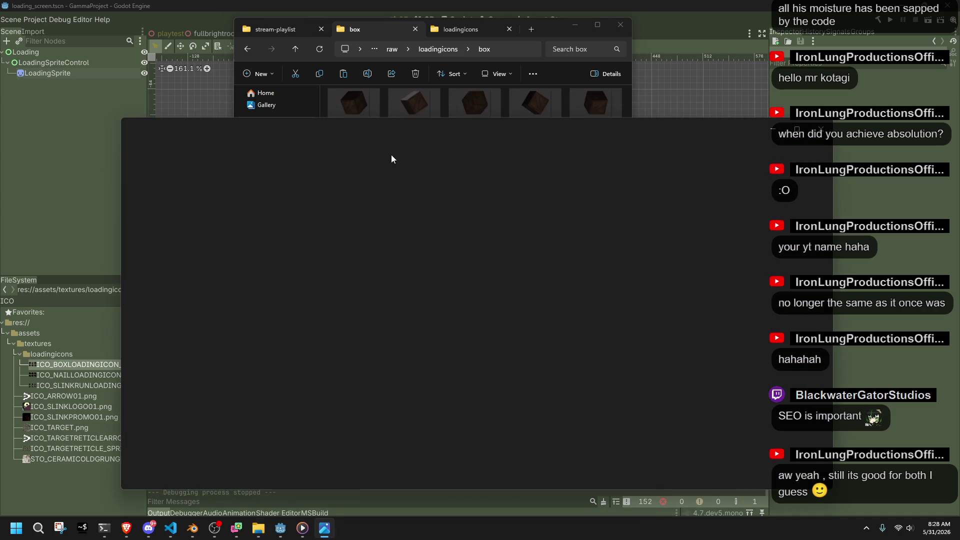
{"action": "scroll", "coordinate": [493, 336], "scroll_direction": "up", "scroll_amount": 10}
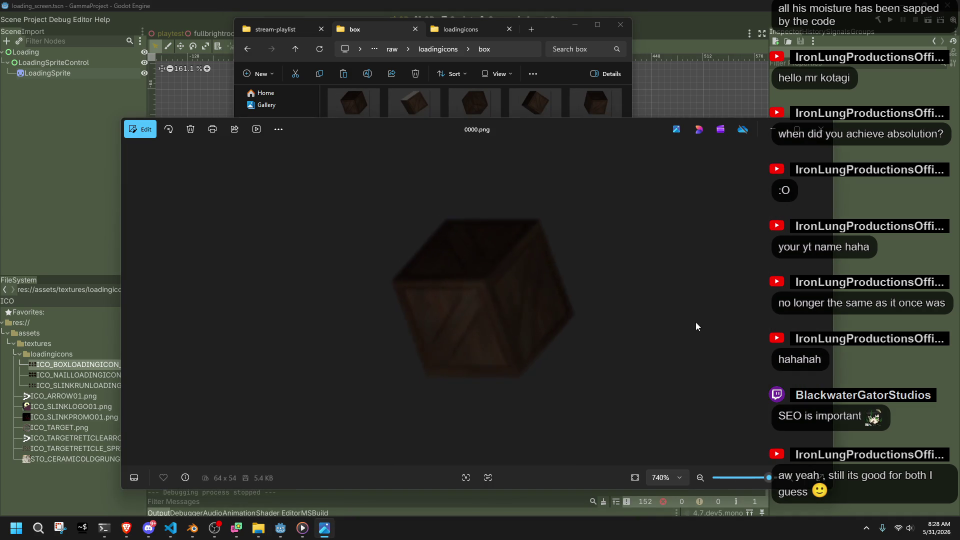
{"action": "key", "text": "Right"}
{"action": "key", "text": "Right"}
{"action": "key", "text": "Right"}
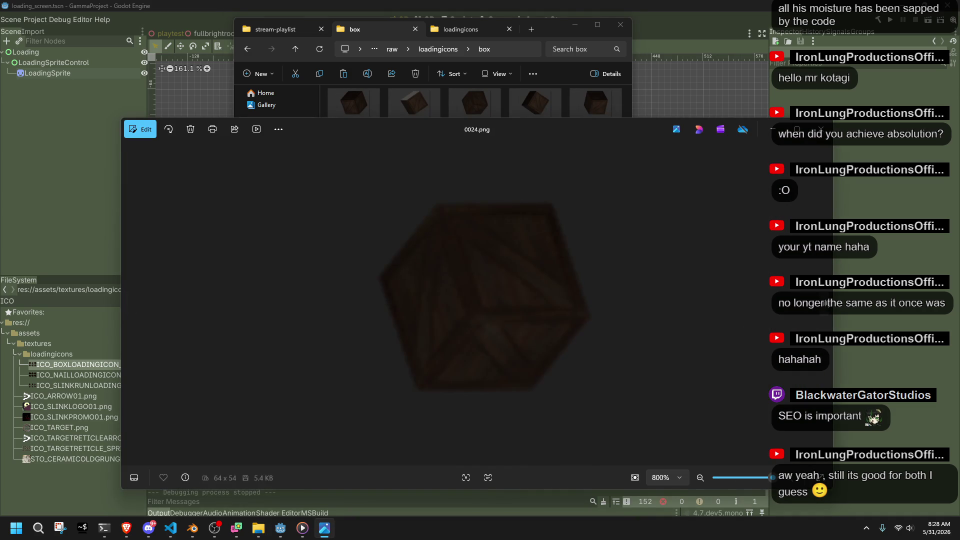
{"action": "key", "text": "Right"}
{"action": "key", "text": "Right"}
{"action": "key", "text": "Right"}
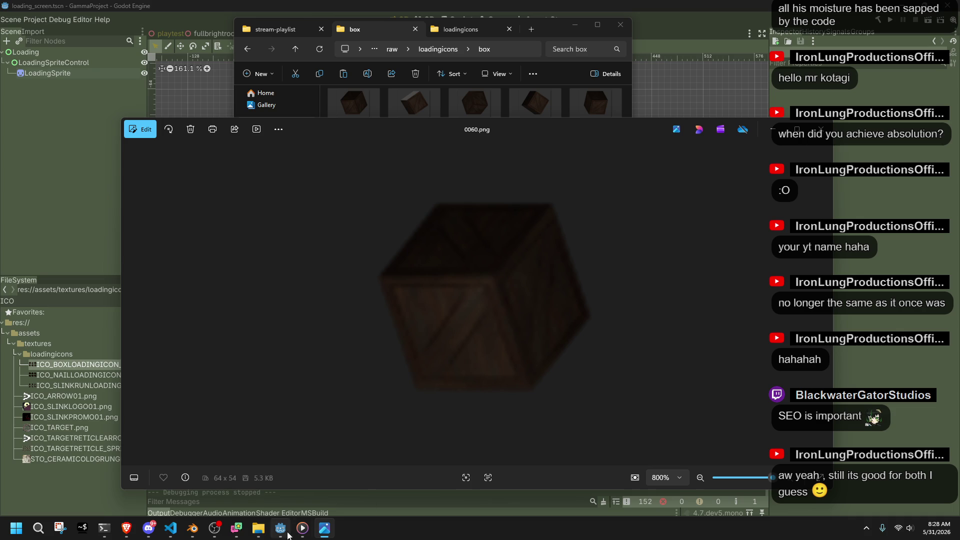
{"action": "mouse_move", "coordinate": [202, 531]}
{"action": "left_click", "coordinate": [167, 487]}
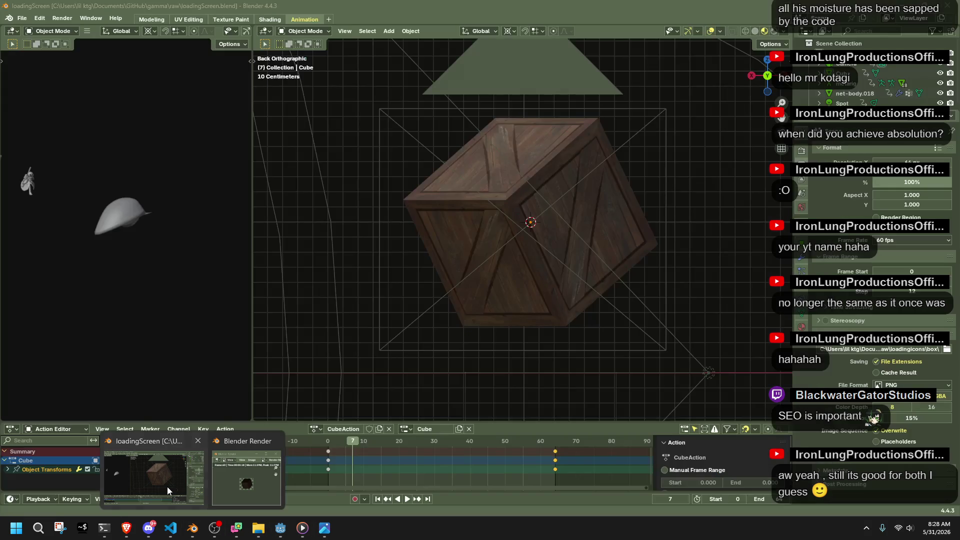
Step: Play back the crate spin, then delete its keyframes at frame 64
{"action": "key", "text": "space"}
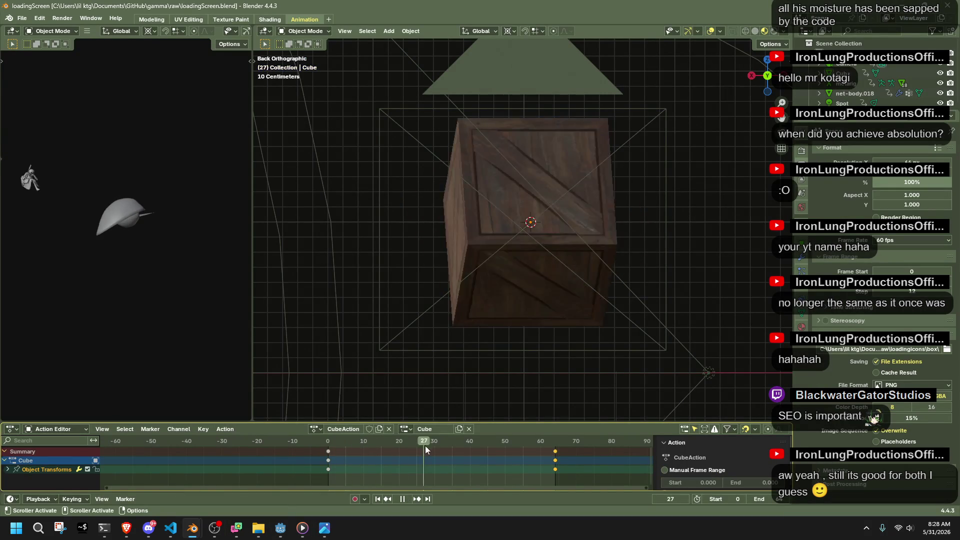
{"action": "mouse_move", "coordinate": [444, 449]}
{"action": "left_mouse_down"}
{"action": "mouse_move", "coordinate": [345, 467]}
{"action": "mouse_move", "coordinate": [455, 470]}
{"action": "left_mouse_up"}
{"action": "key", "text": "space"}
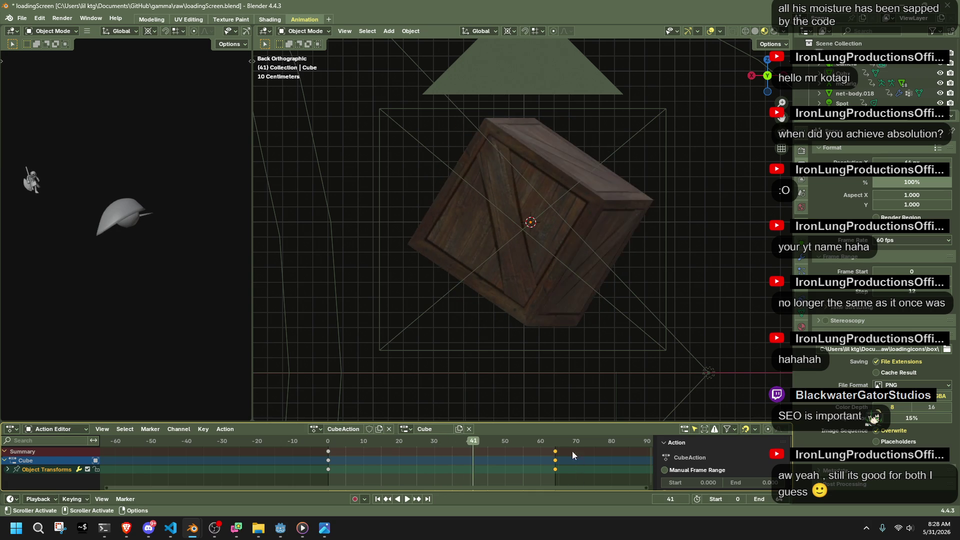
{"action": "left_click", "coordinate": [557, 442]}
{"action": "left_click", "coordinate": [537, 283]}
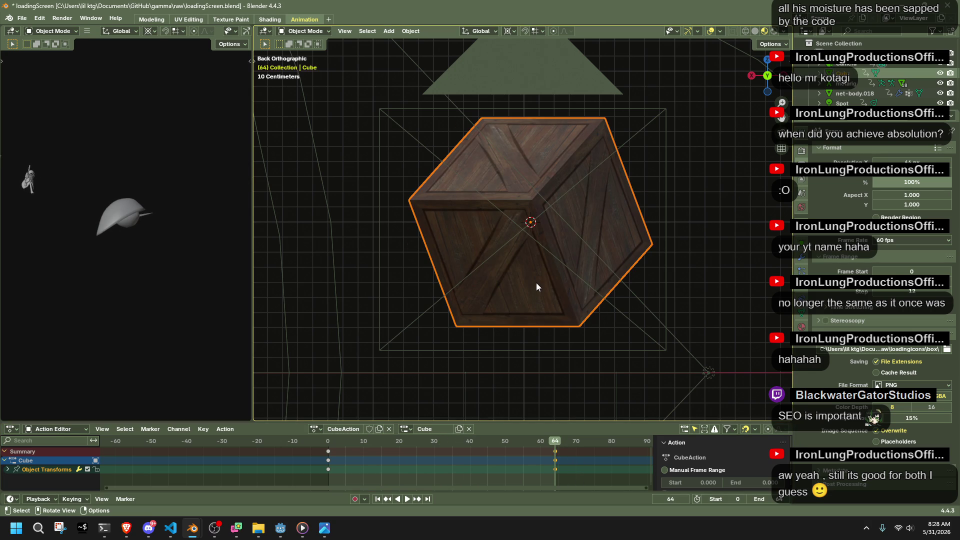
{"action": "left_click", "coordinate": [705, 259]}
{"action": "key", "text": "Delete"}
Step: Rotate the crate 180° about the Z axis
{"action": "left_click", "coordinate": [520, 311]}
{"action": "key", "text": "r"}
{"action": "key", "text": "z"}
{"action": "left_click", "coordinate": [350, 363]}
{"action": "left_click", "coordinate": [342, 365]}
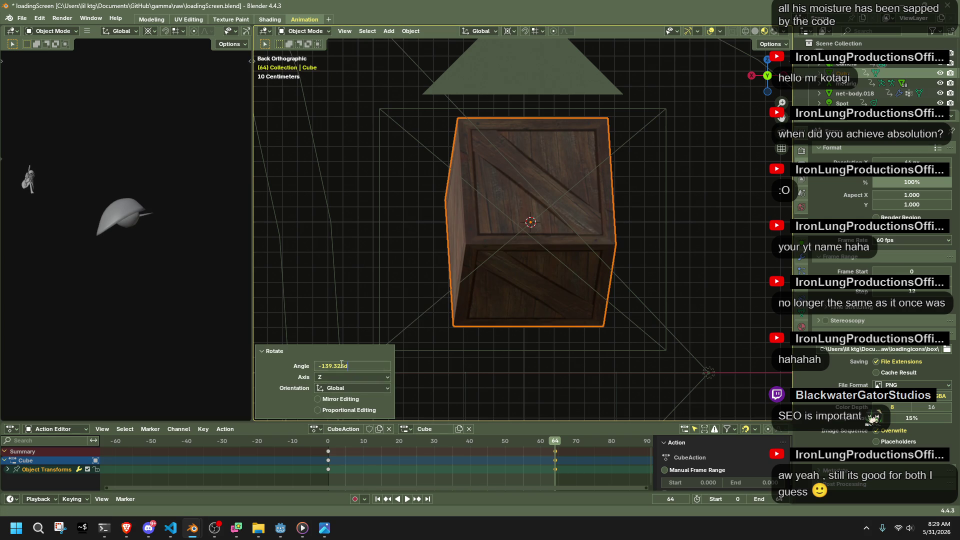
{"action": "type", "text": "180"}
{"action": "key", "text": "Return"}
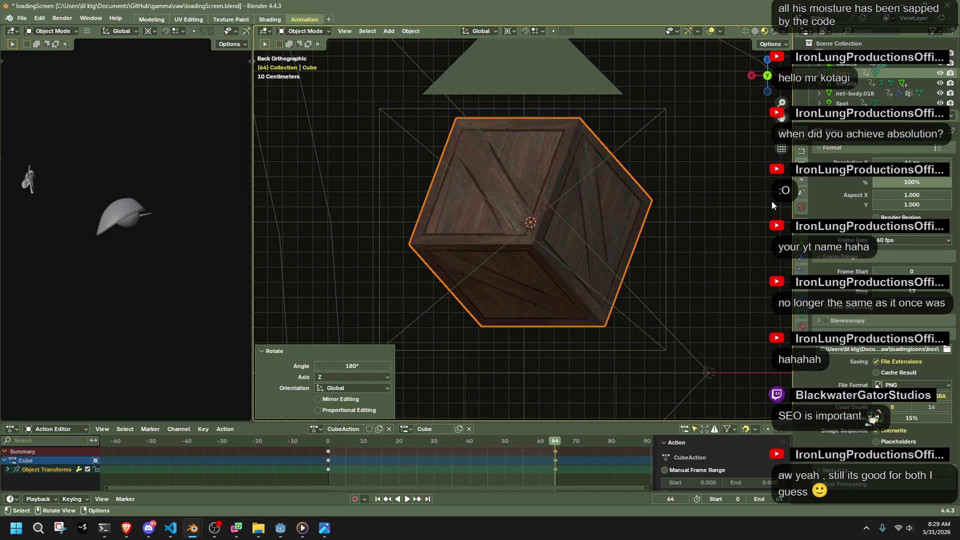
{"action": "left_click", "coordinate": [725, 264]}
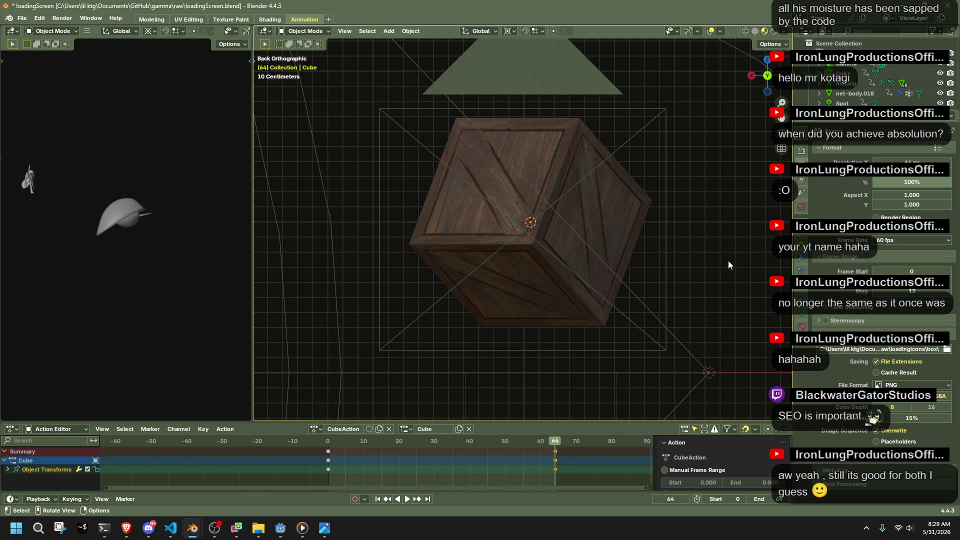
Step: Save loadingScreen.blend and render the animation out to PNG frames
{"action": "key", "text": "ctrl+s"}
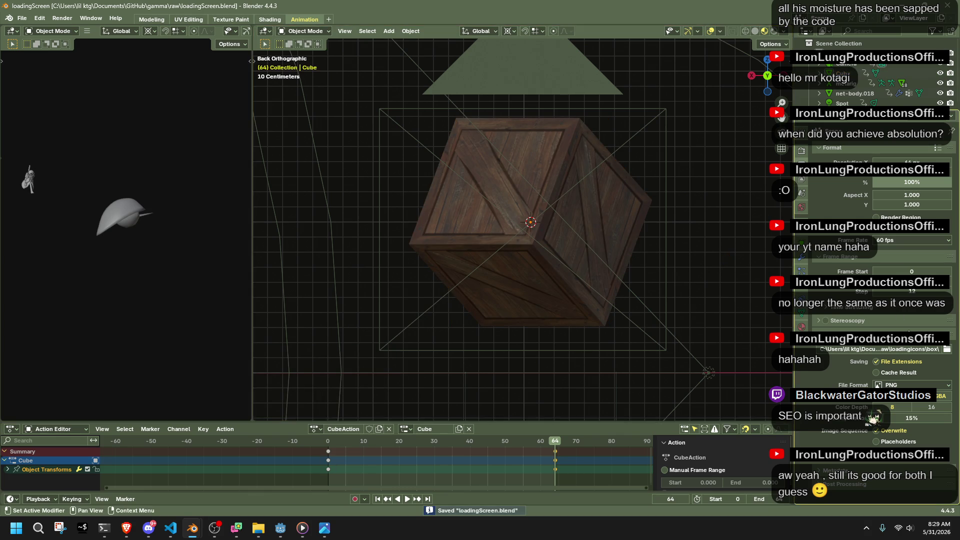
{"action": "left_click", "coordinate": [62, 18]}
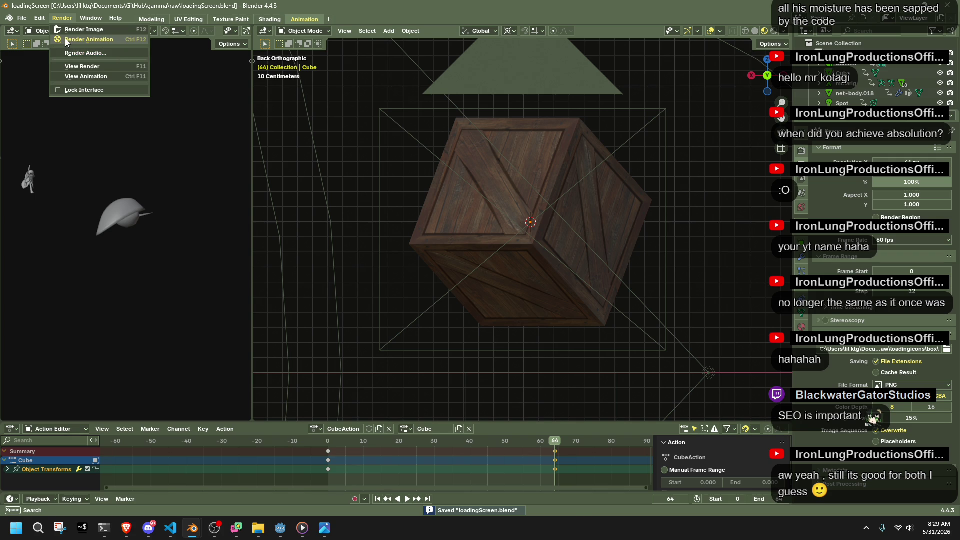
{"action": "left_click", "coordinate": [66, 40]}
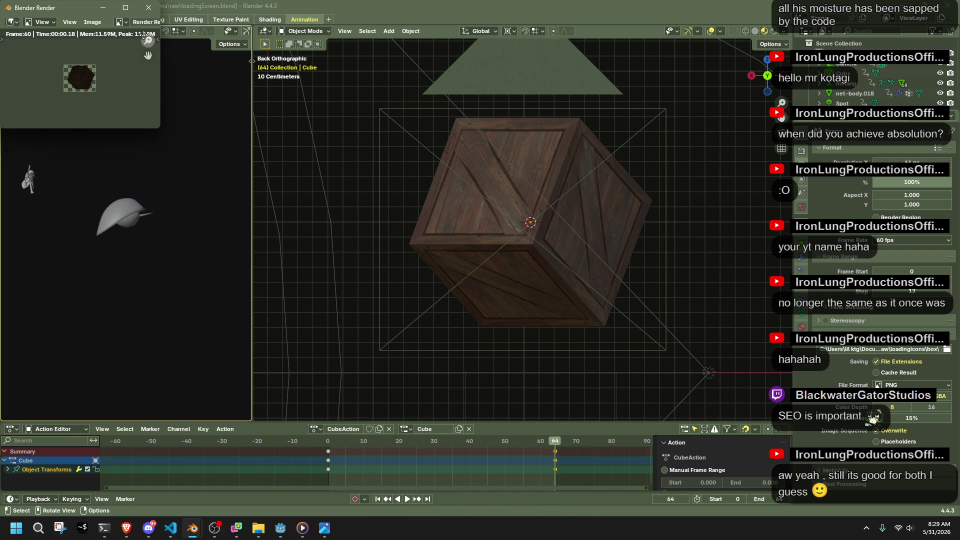
{"action": "left_click", "coordinate": [149, 10]}
{"action": "left_click", "coordinate": [258, 528]}
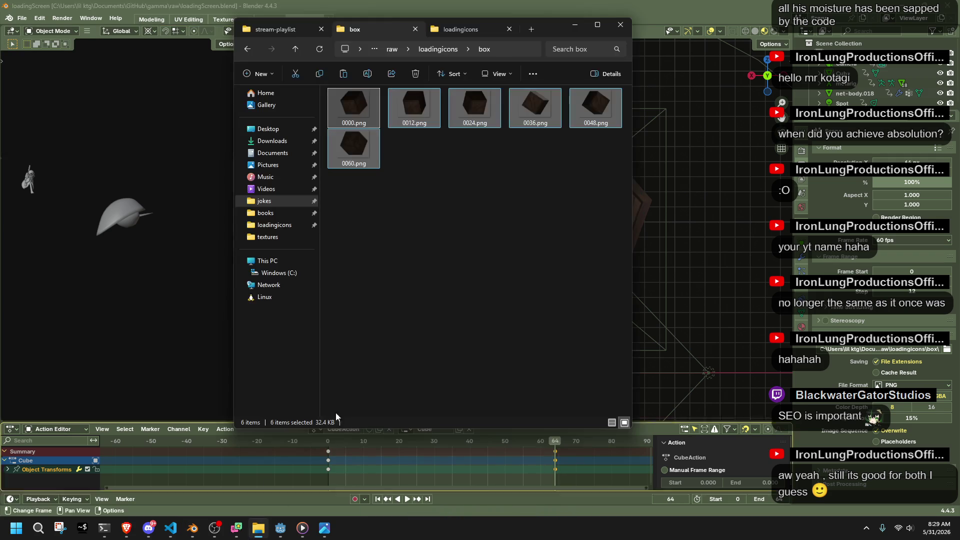
Step: In a terminal in the box folder, run magick montage *.png -tile 3x2 to build spritesheet.png
{"action": "right_click", "coordinate": [428, 163]}
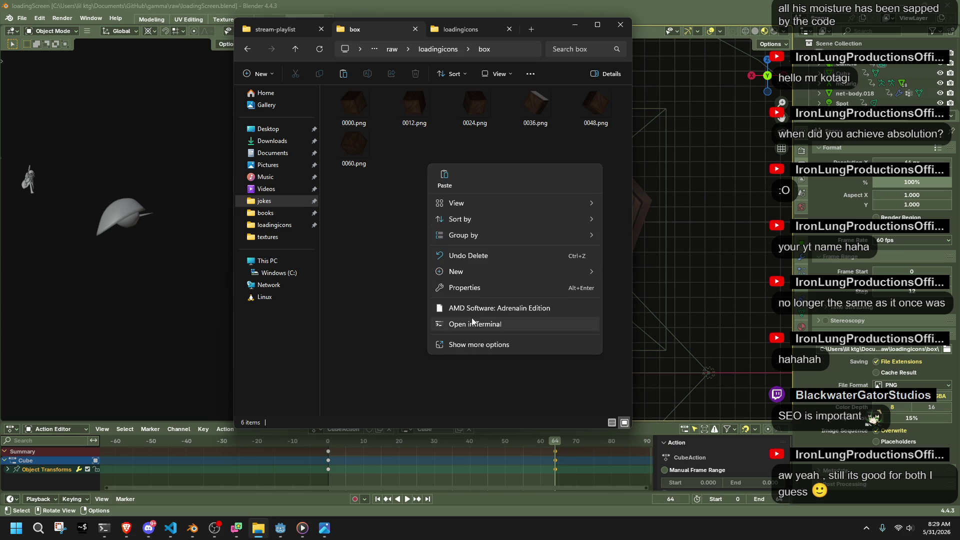
{"action": "left_click", "coordinate": [472, 325]}
{"action": "type", "text": "magick montage *.png -background none -gravity northwest -tile 3x2 -geometry +0+0 spritesheet.png"}
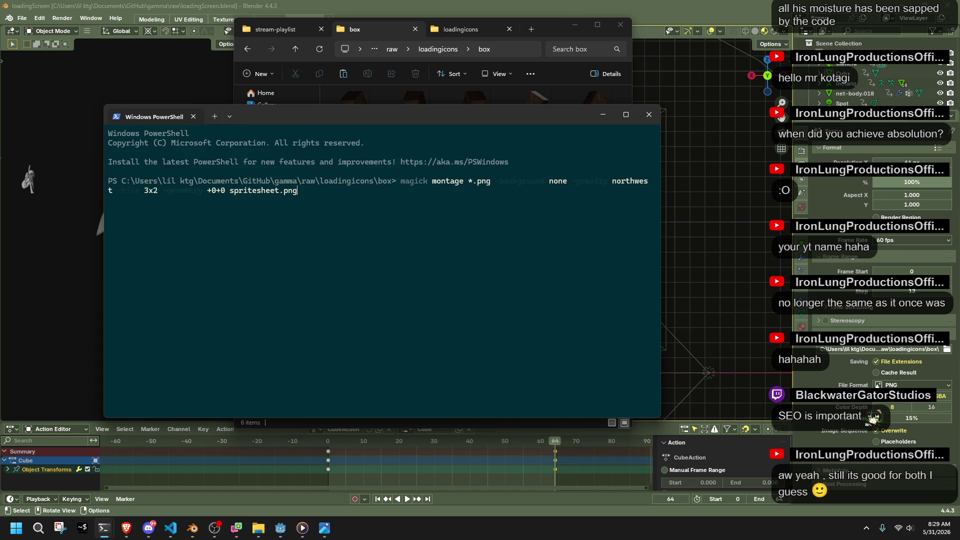
{"action": "key", "text": "Return"}
Step: Preview the new spritesheet.png in the image viewer
{"action": "left_click", "coordinate": [536, 84]}
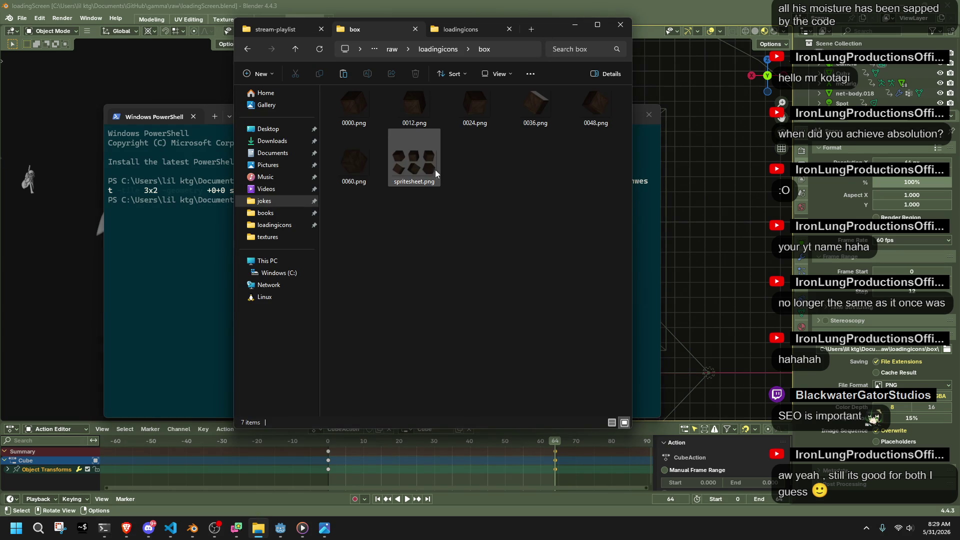
{"action": "double_click", "coordinate": [415, 160]}
{"action": "scroll", "coordinate": [469, 313], "scroll_direction": "up", "scroll_amount": 3}
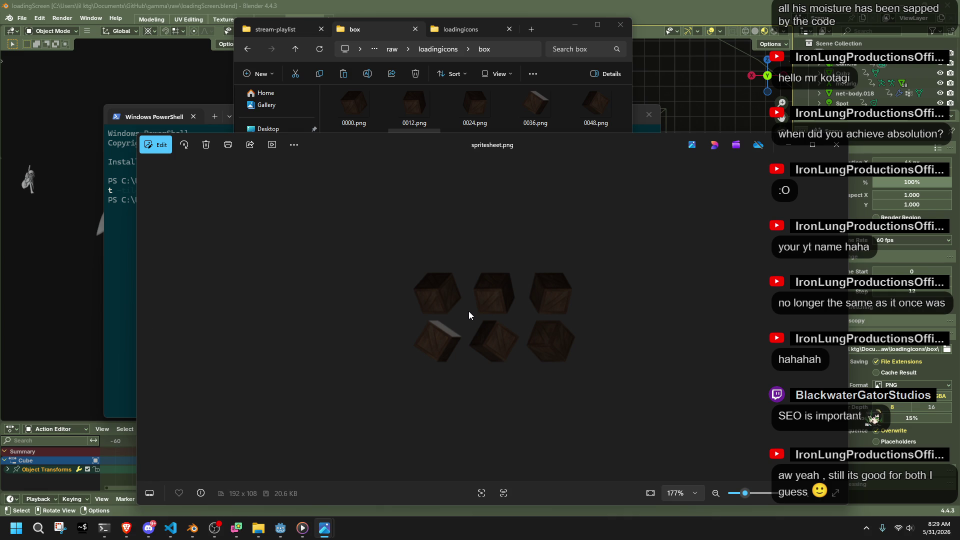
{"action": "left_click", "coordinate": [843, 146]}
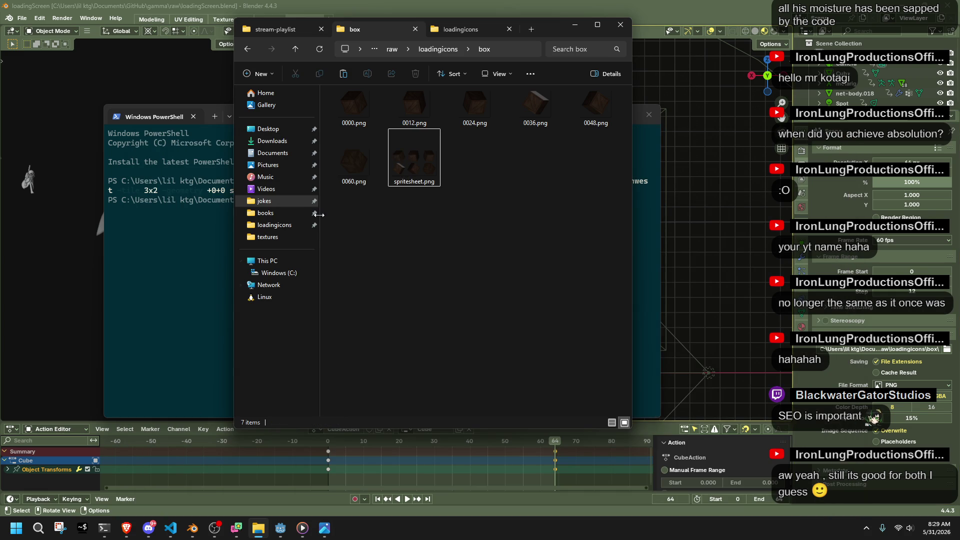
{"action": "left_click", "coordinate": [199, 233]}
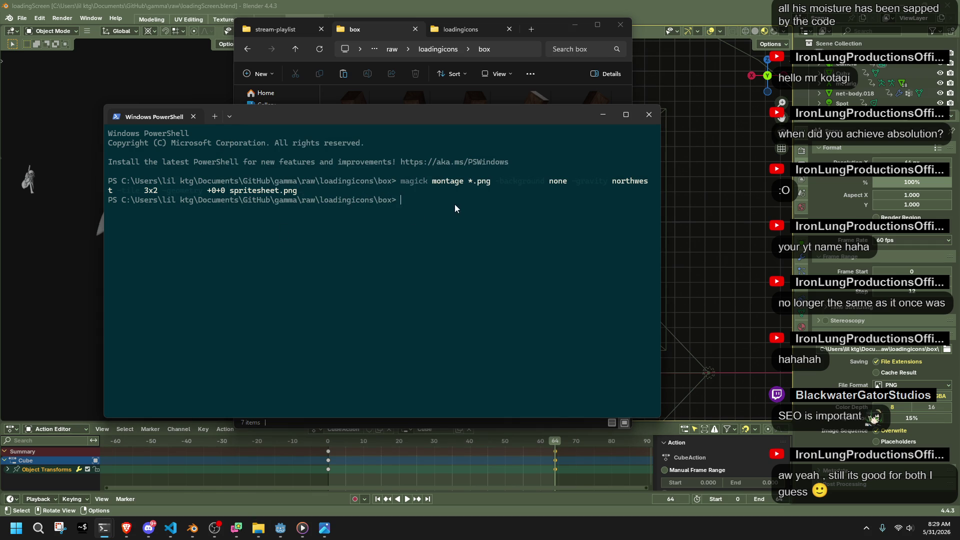
{"action": "left_click", "coordinate": [561, 28]}
Step: Delete the extra spritesheet.png copy from the loadingicons folder
{"action": "left_click", "coordinate": [454, 31]}
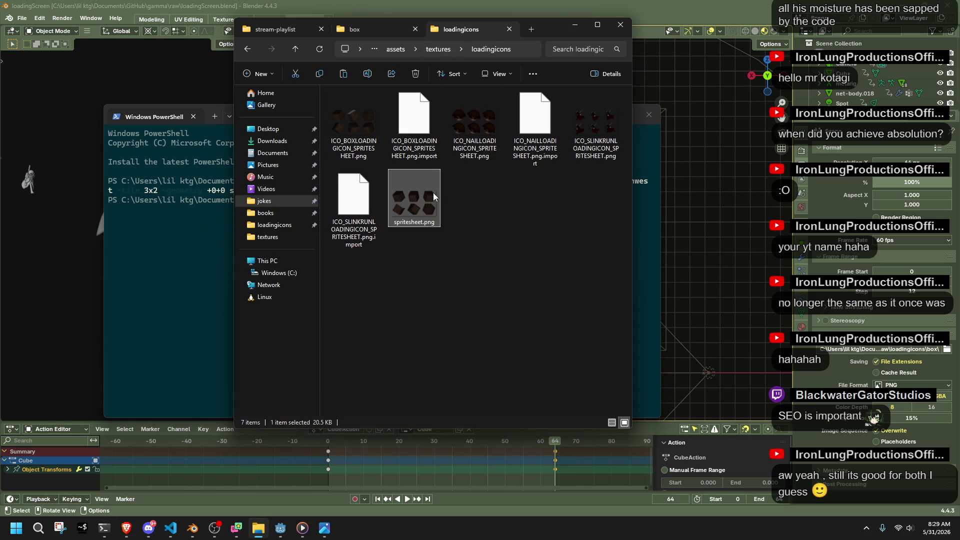
{"action": "left_click", "coordinate": [424, 203]}
{"action": "key", "text": "Delete"}
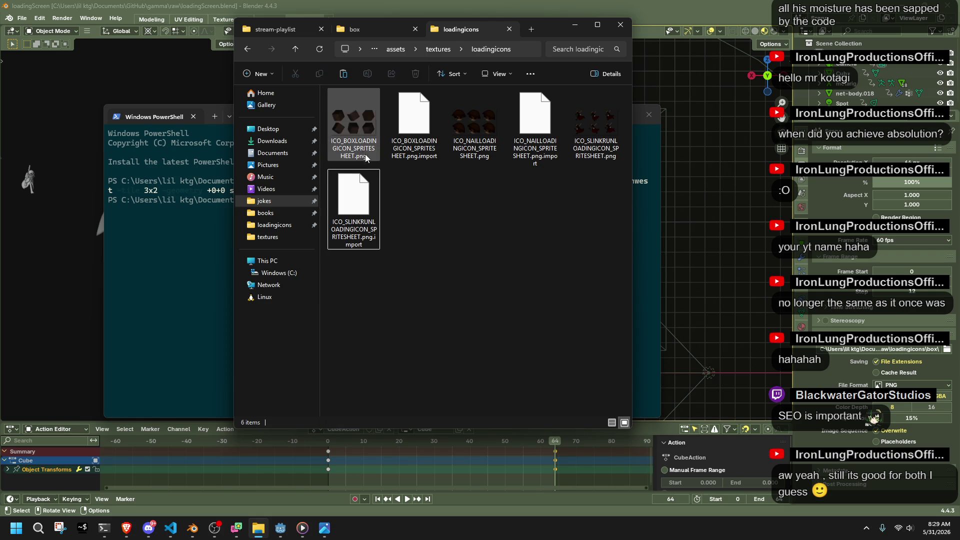
Step: Rename the box folder's spritesheet.png to ICO_BOXLOADINGICON_SPRITESHEET.png
{"action": "left_click", "coordinate": [359, 145]}
{"action": "left_click", "coordinate": [359, 145]}
{"action": "left_click", "coordinate": [371, 33]}
{"action": "left_click", "coordinate": [417, 142]}
{"action": "type", "text": "ICO_BOXLOADINGICON_SPRITESHEET"}
{"action": "key", "text": "Return"}
Step: Move the renamed crate sheet into loadingicons, replacing the old ICO_BOXLOADINGICON_SPRITESHEET.png
{"action": "left_click", "coordinate": [448, 31]}
{"action": "left_click", "coordinate": [388, 181]}
{"action": "left_click", "coordinate": [356, 136]}
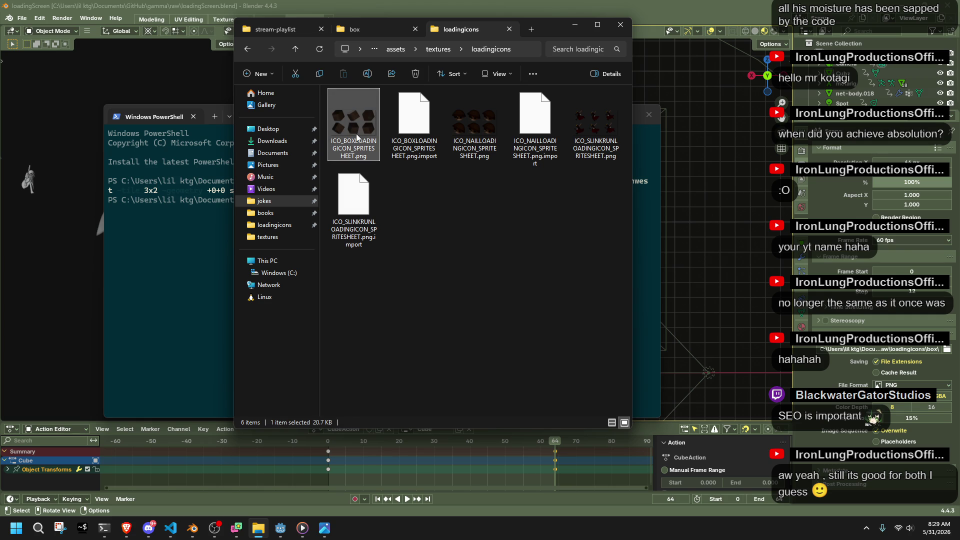
{"action": "left_click", "coordinate": [451, 209]}
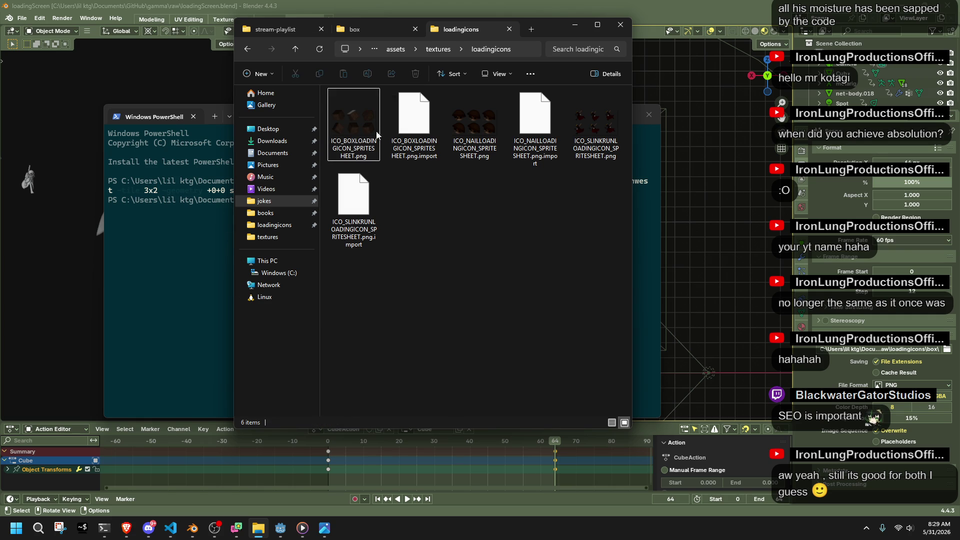
{"action": "left_click", "coordinate": [369, 128]}
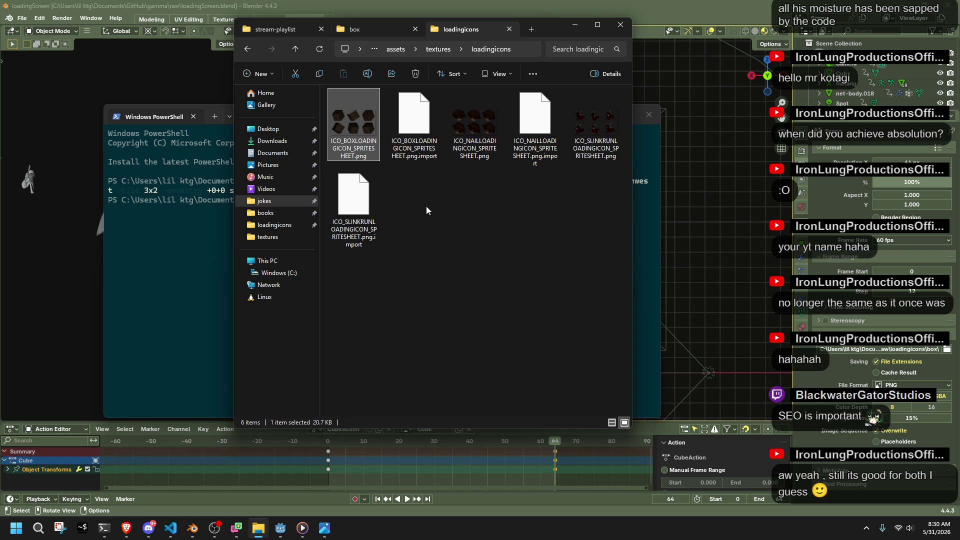
{"action": "mouse_move", "coordinate": [353, 125]}
{"action": "left_mouse_down"}
{"action": "mouse_move", "coordinate": [414, 125]}
{"action": "mouse_move", "coordinate": [370, 29]}
{"action": "mouse_move", "coordinate": [440, 150]}
{"action": "left_mouse_up"}
{"action": "left_click", "coordinate": [460, 29]}
{"action": "left_click", "coordinate": [458, 254]}
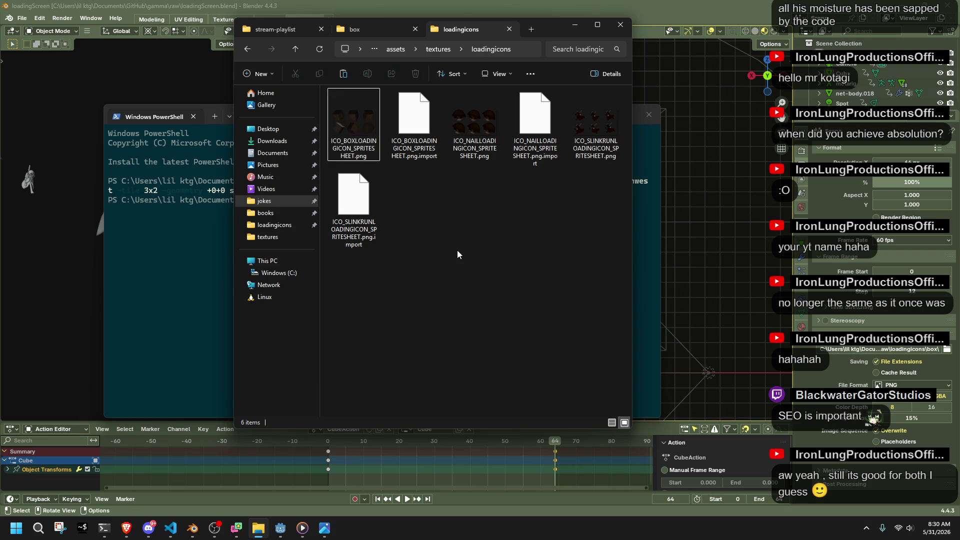
{"action": "left_click", "coordinate": [280, 534]}
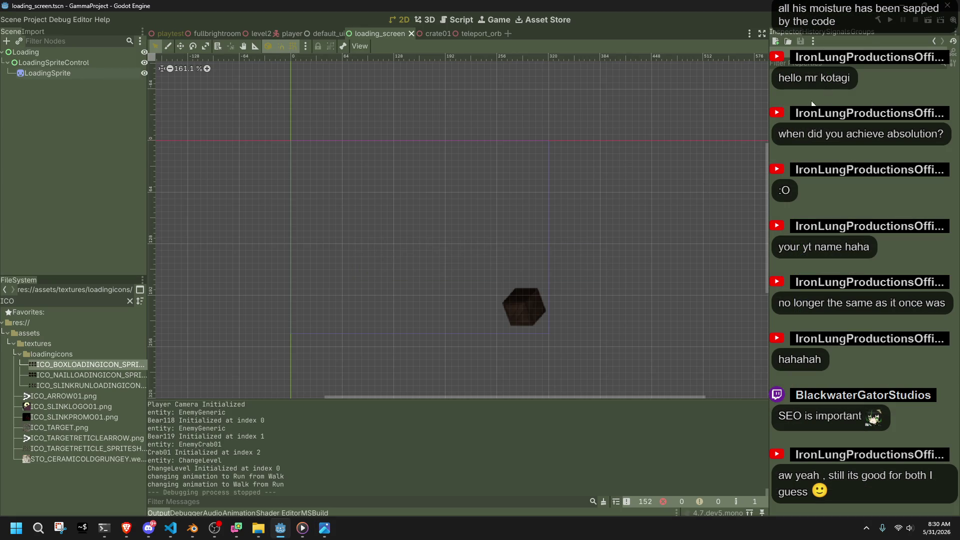
Step: Select LoadingSprite and step its Frame value through the spritesheet frames back to 0
{"action": "left_click", "coordinate": [533, 313]}
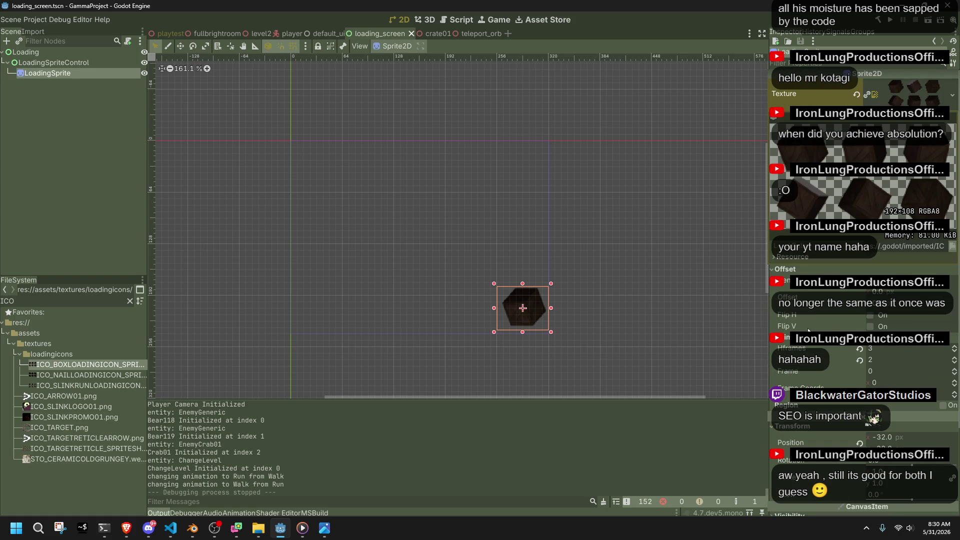
{"action": "left_click", "coordinate": [783, 272]}
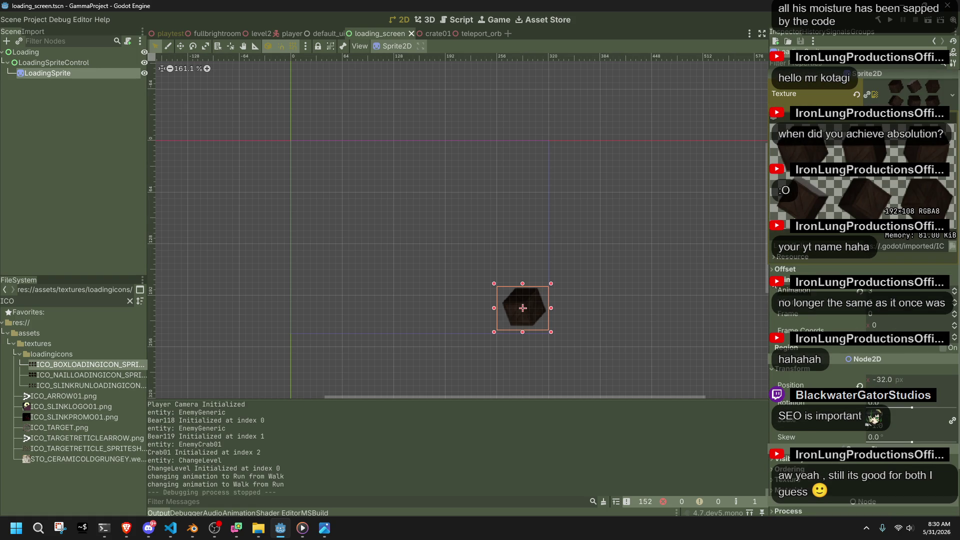
{"action": "left_click", "coordinate": [954, 314]}
{"action": "left_click", "coordinate": [954, 314]}
{"action": "left_click", "coordinate": [954, 314]}
{"action": "left_click", "coordinate": [954, 314]}
{"action": "left_click", "coordinate": [954, 314]}
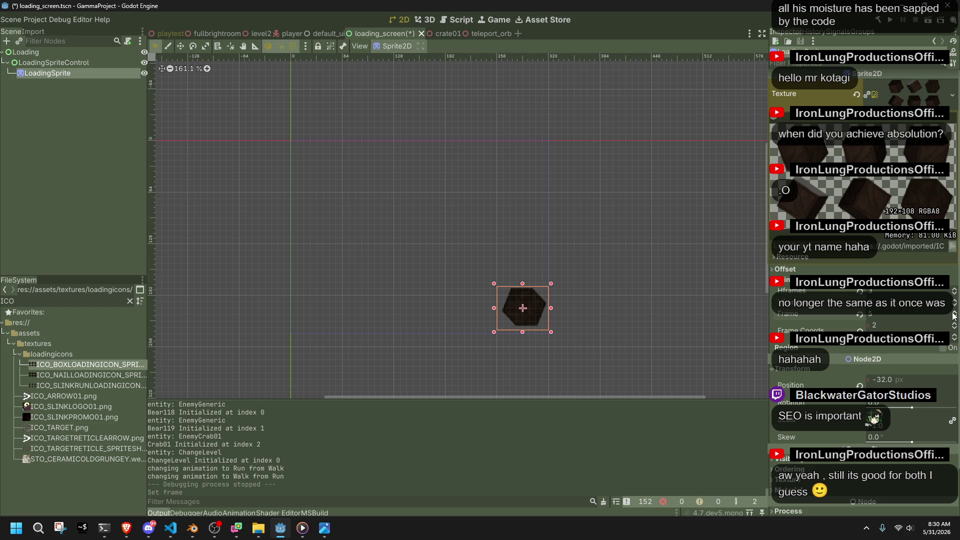
{"action": "left_click", "coordinate": [956, 317]}
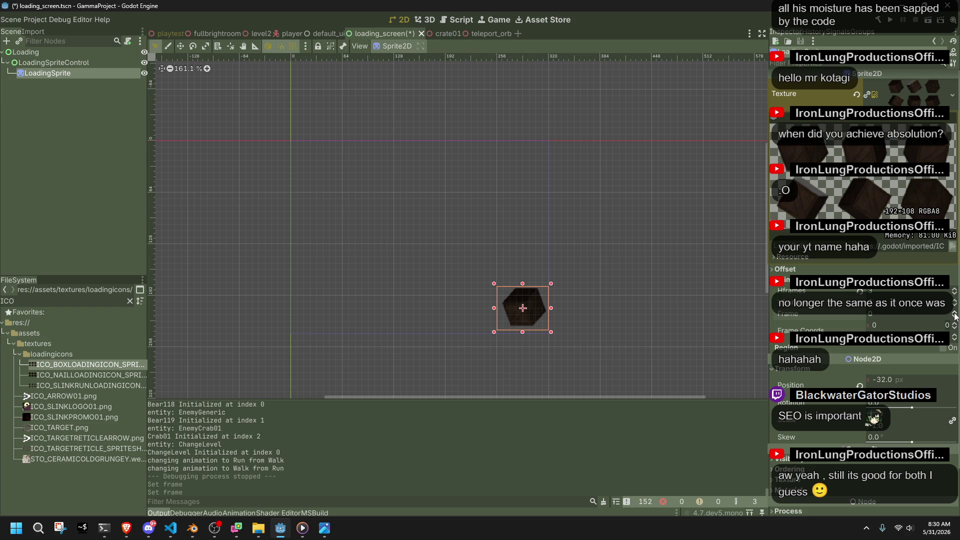
Step: Step through the frames once more, reset Frame to 0, and run the game
{"action": "left_click", "coordinate": [955, 314]}
{"action": "left_click", "coordinate": [955, 314]}
{"action": "left_click", "coordinate": [955, 315]}
{"action": "left_click", "coordinate": [955, 318]}
{"action": "left_click", "coordinate": [955, 318]}
{"action": "left_click", "coordinate": [955, 319]}
{"action": "left_click", "coordinate": [890, 21]}
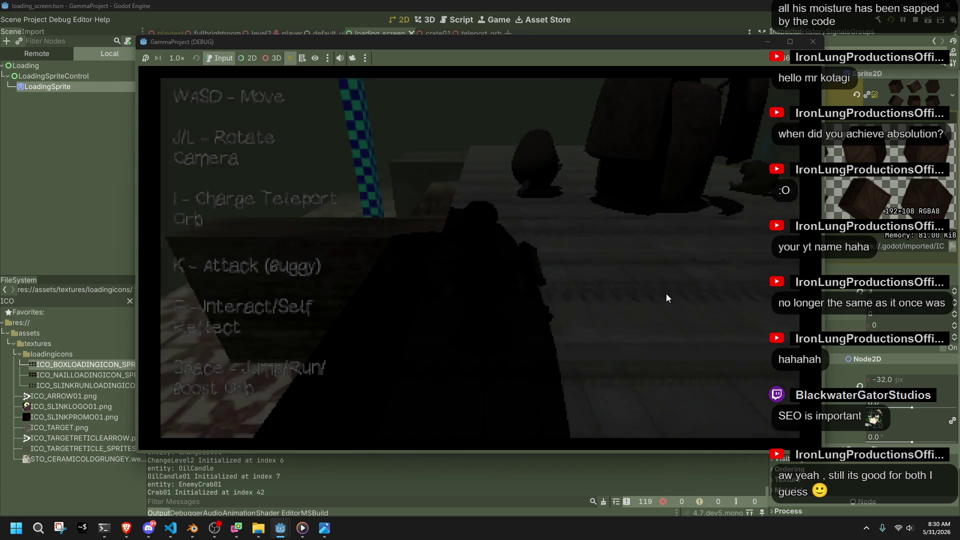
Step: Run and jump the character forward into the next area while rotating the camera around it
{"action": "key", "text": "w"}
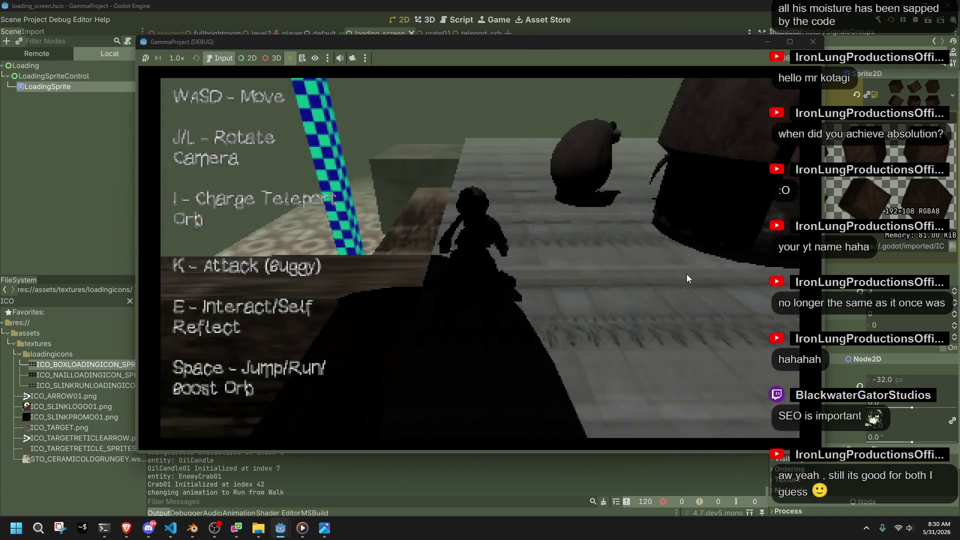
{"action": "key", "text": "space"}
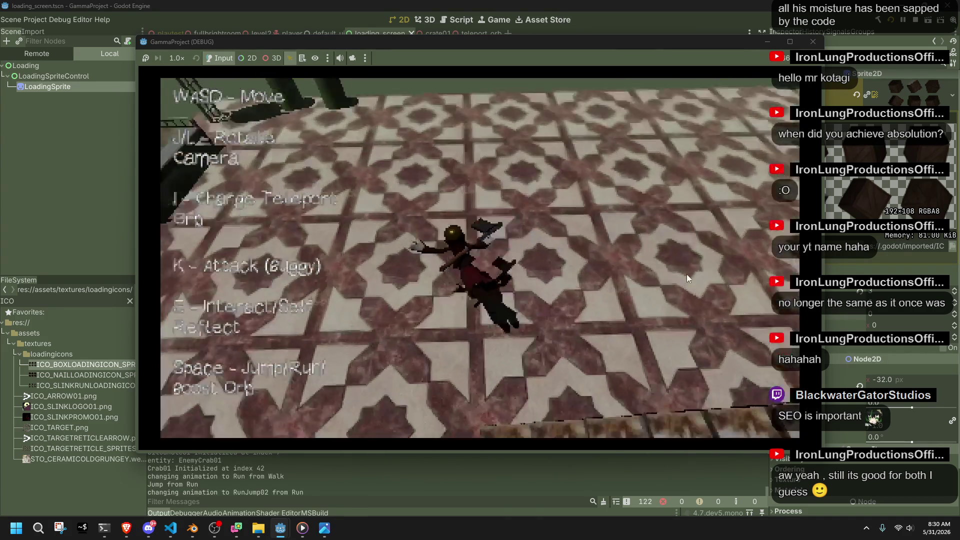
{"action": "key", "text": "w"}
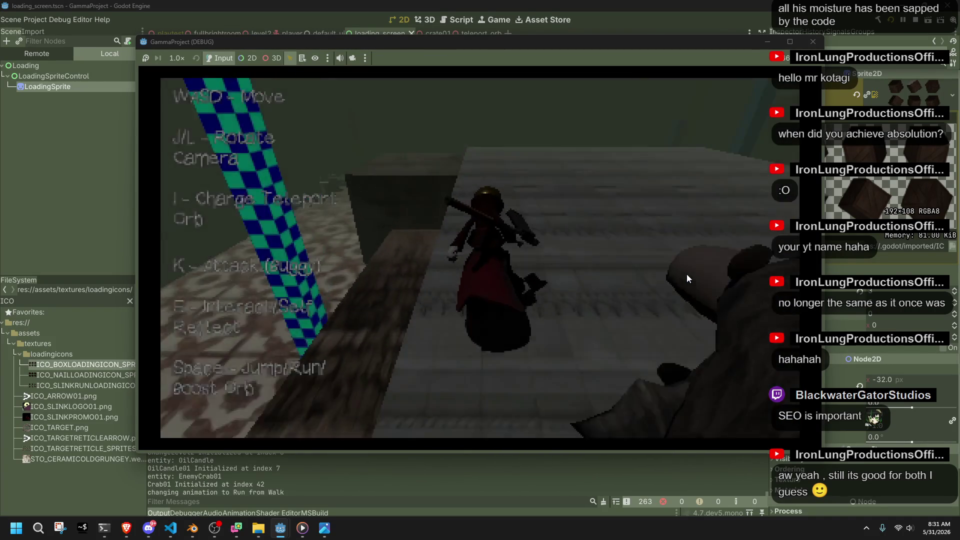
{"action": "key", "text": "space"}
{"action": "key", "text": "w"}
{"action": "key", "text": "w"}
{"action": "key", "text": "w"}
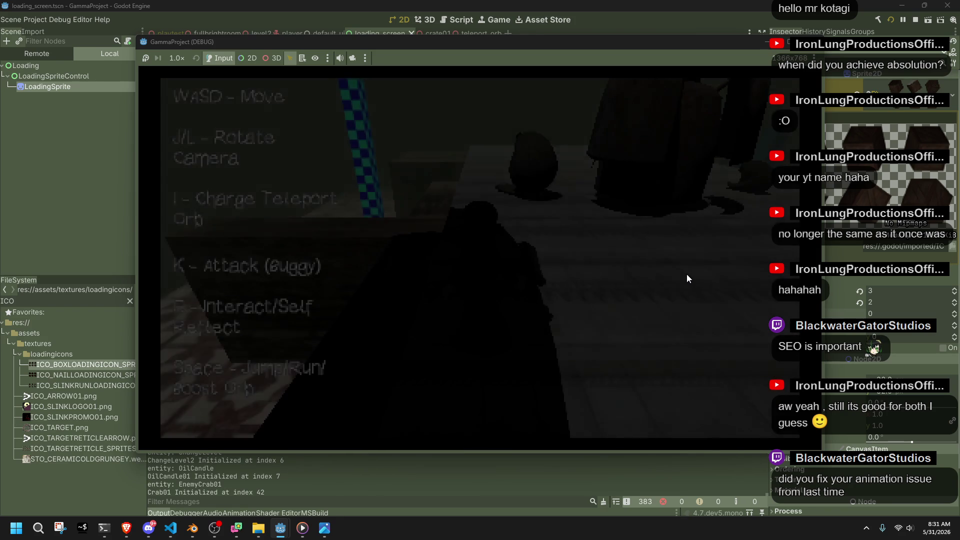
{"action": "key", "text": "w"}
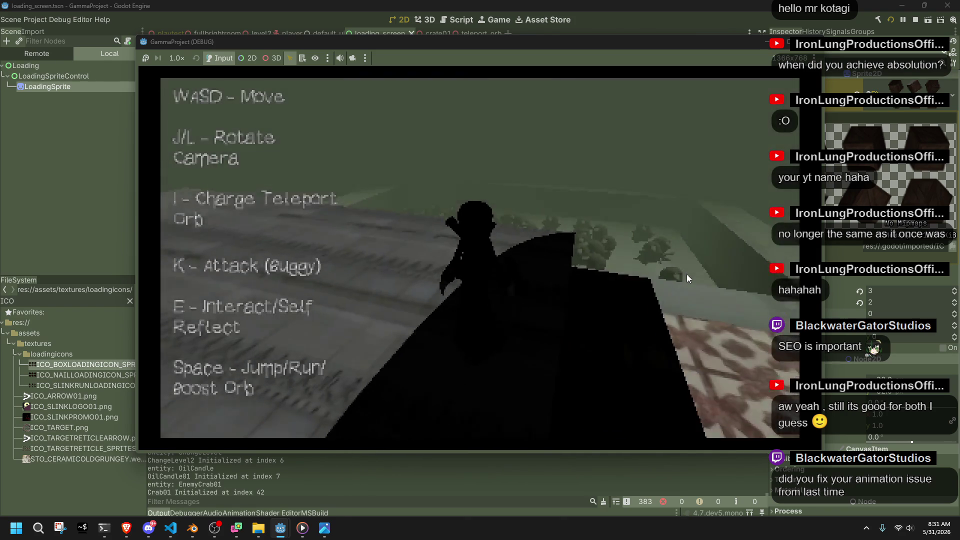
{"action": "key", "text": "l"}
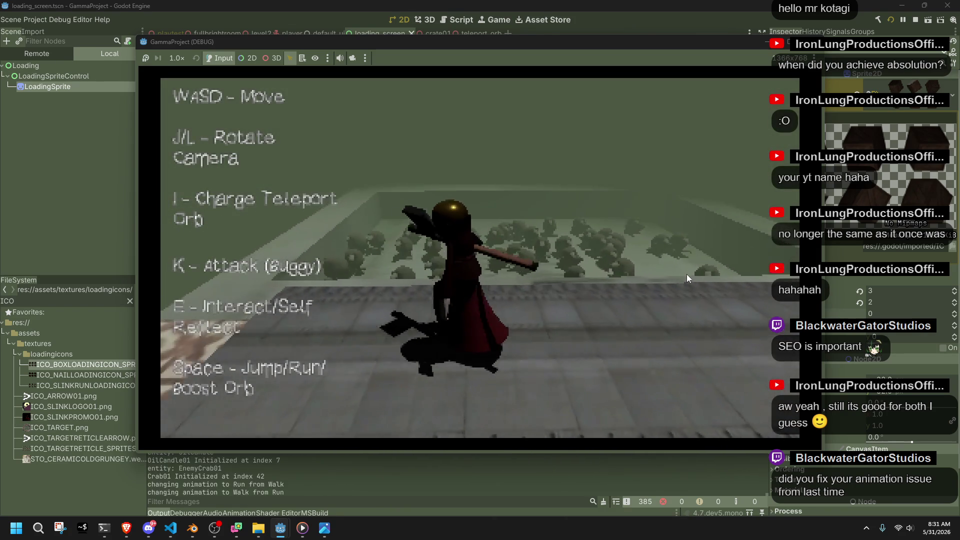
{"action": "key", "text": "l"}
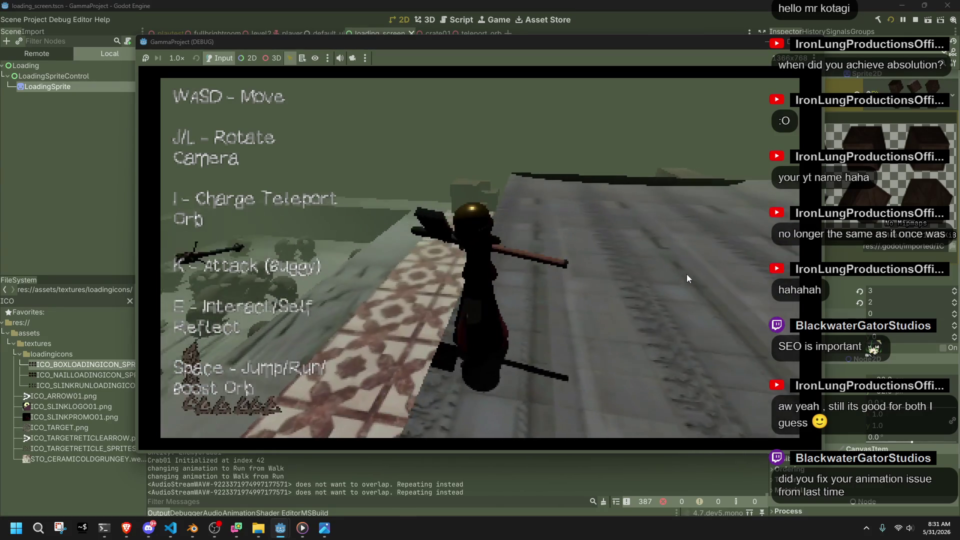
{"action": "key", "text": "l"}
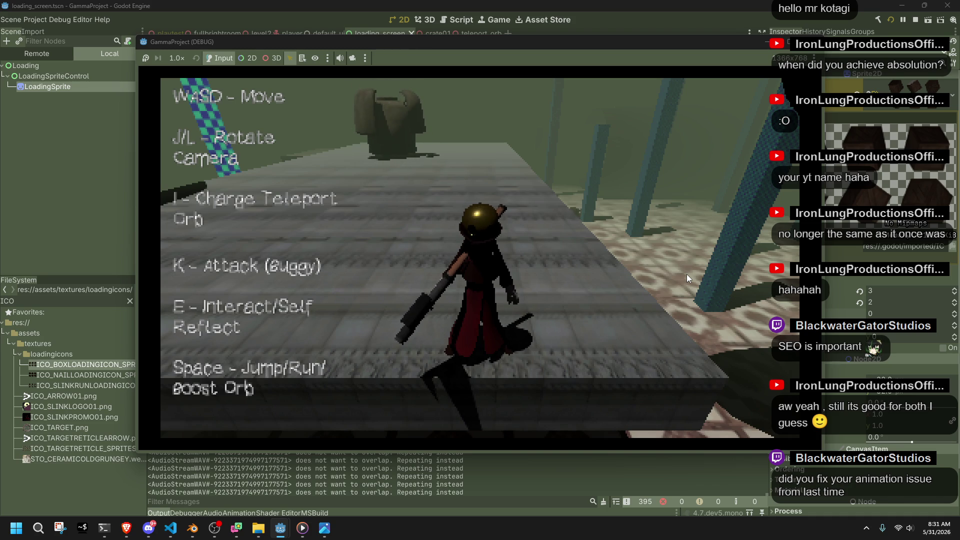
{"action": "key", "text": "l"}
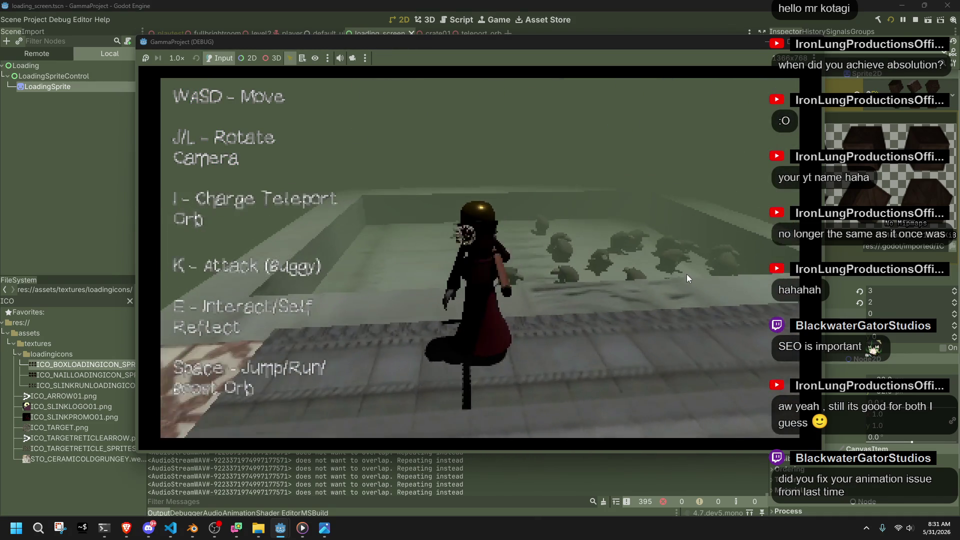
Step: Swing staff attacks and run the character along the ledge walkway
{"action": "key", "text": "k"}
{"action": "key", "text": "l"}
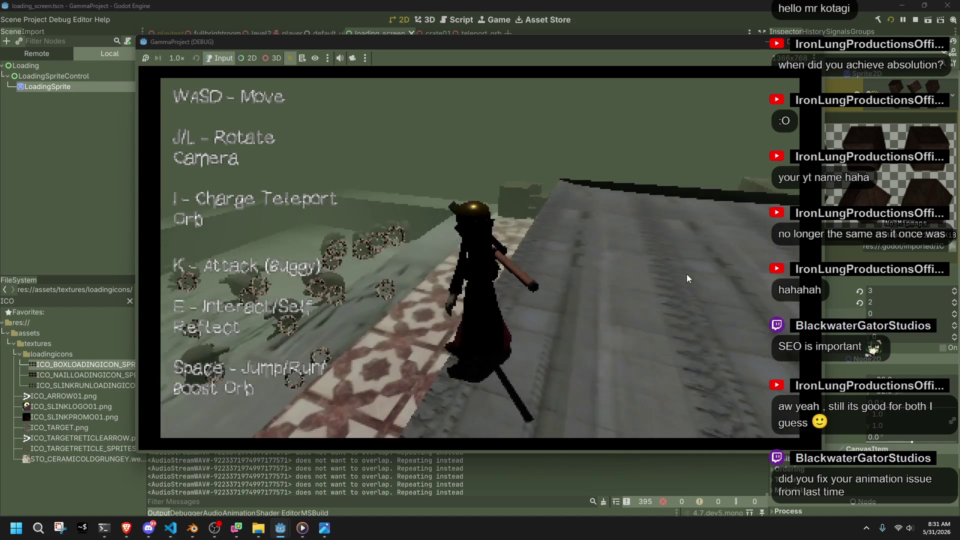
{"action": "key", "text": "l"}
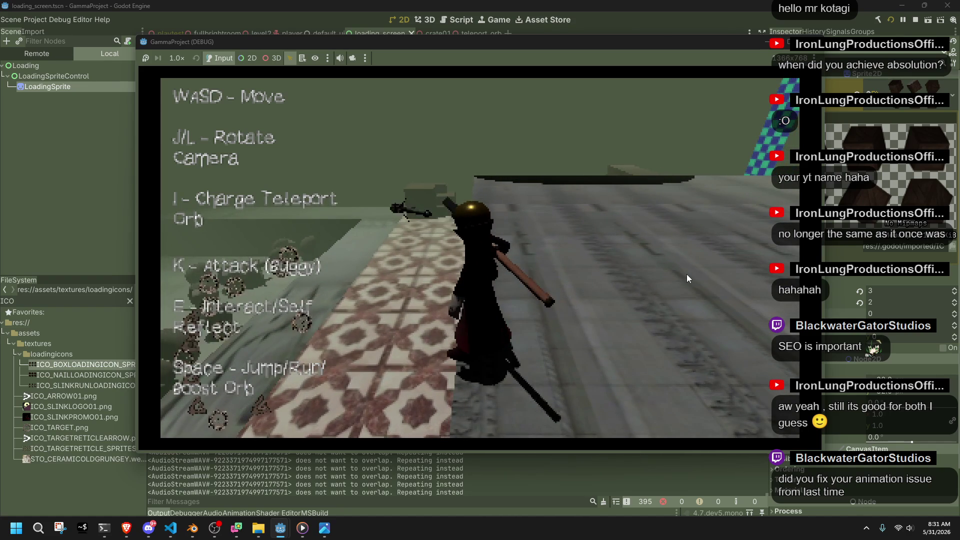
{"action": "key", "text": "l"}
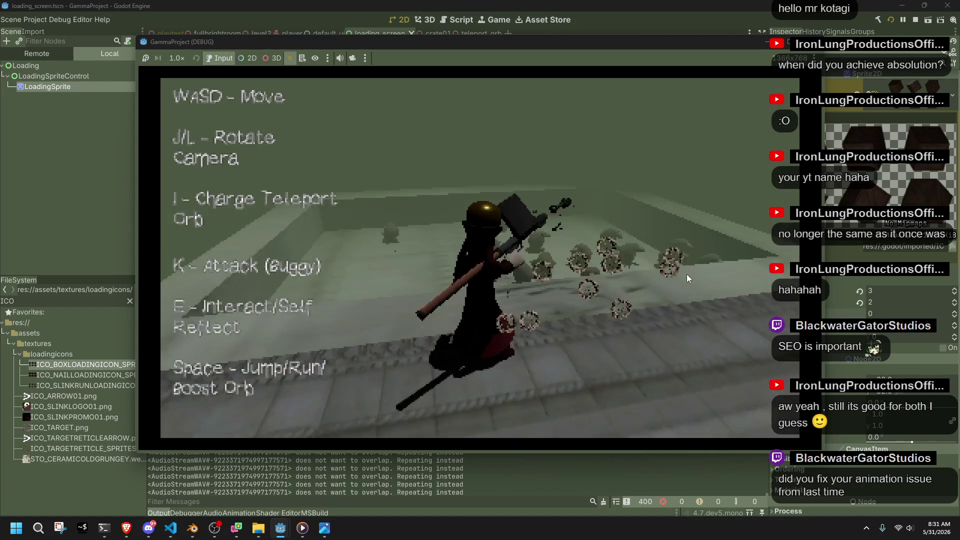
{"action": "key", "text": "k"}
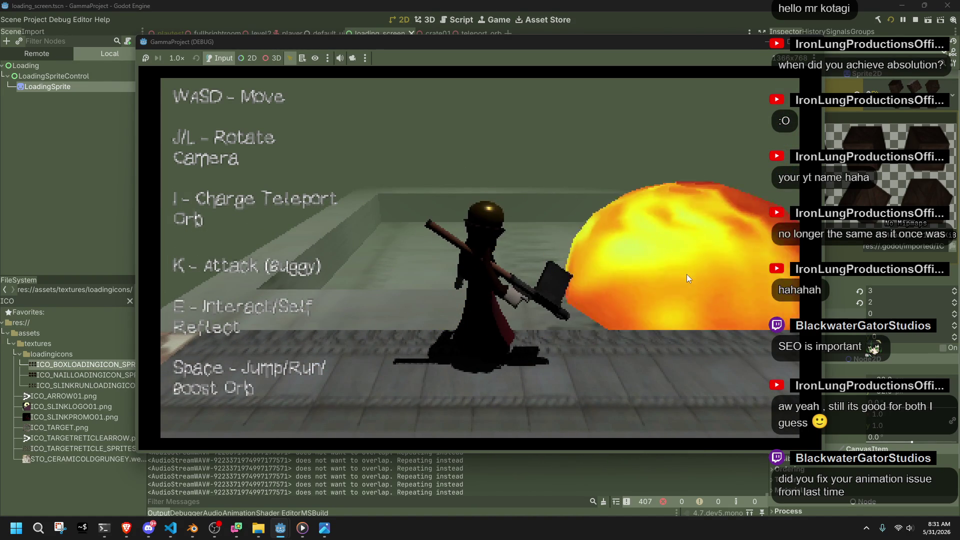
{"action": "key", "text": "l"}
{"action": "key", "text": "l"}
{"action": "key", "text": "w"}
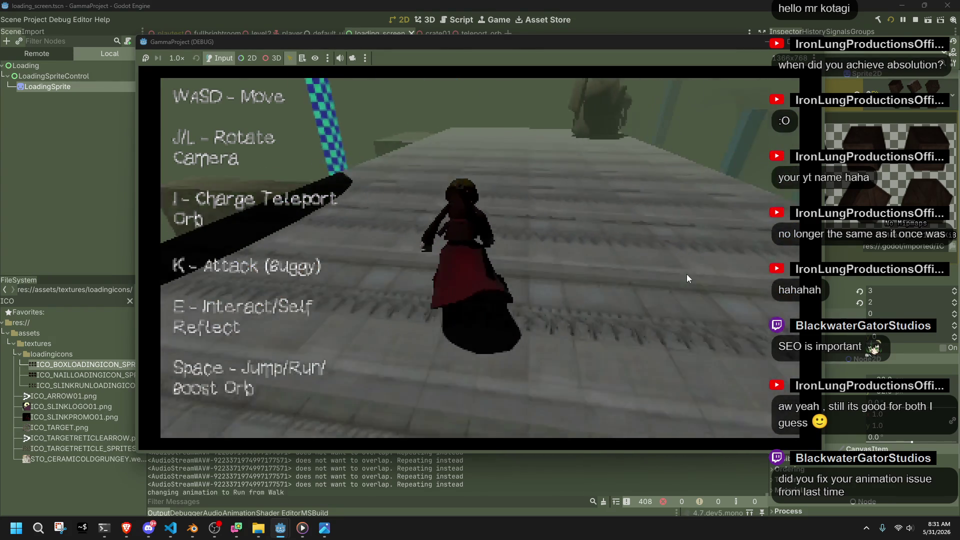
{"action": "key", "text": "l"}
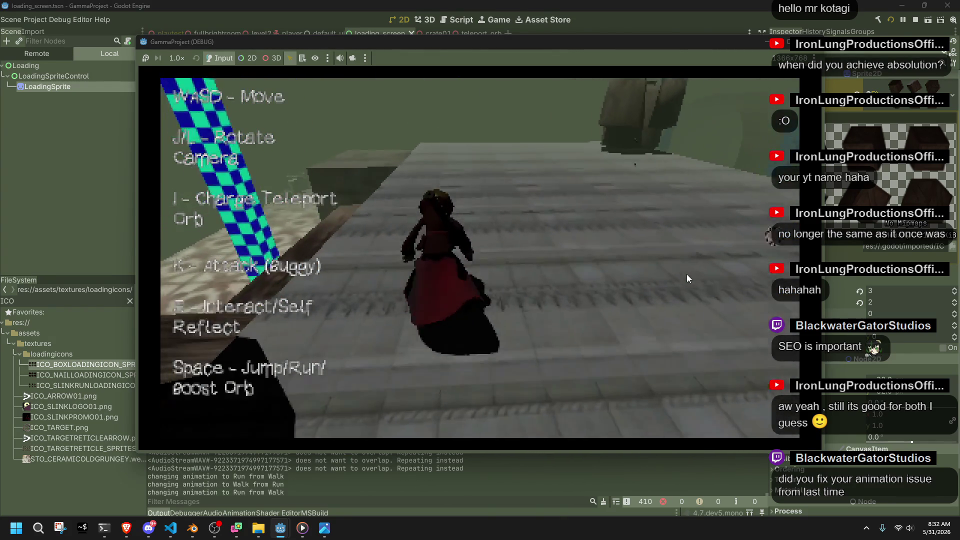
{"action": "key", "text": "l"}
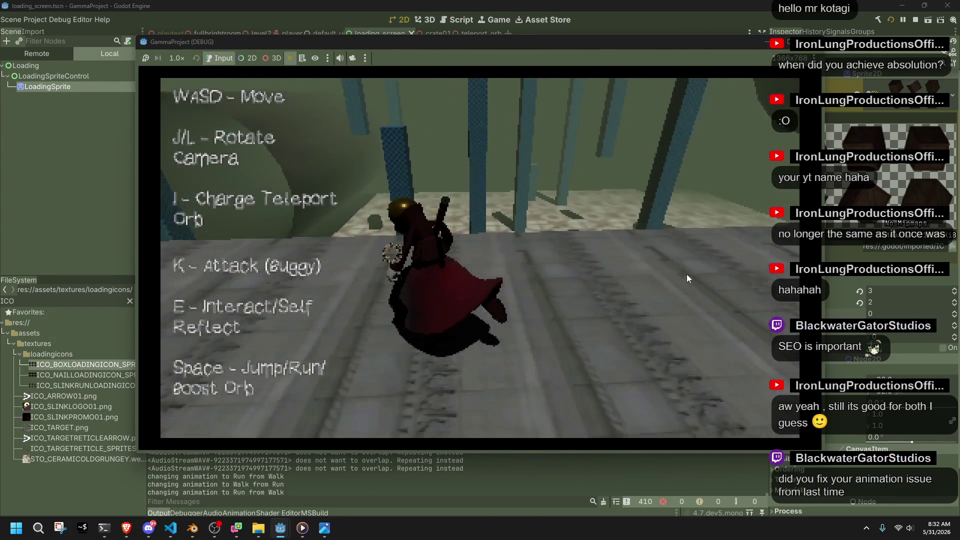
{"action": "key", "text": "l"}
{"action": "key", "text": "w"}
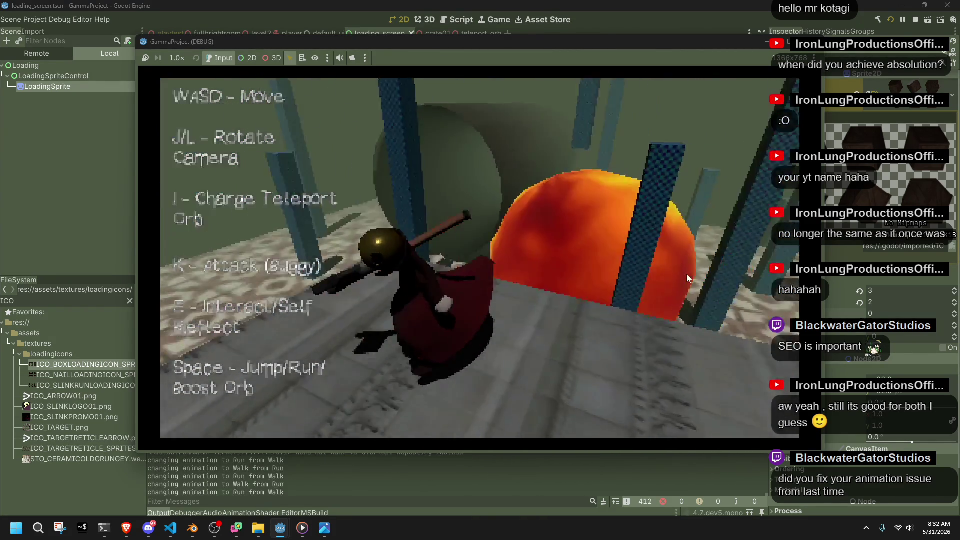
{"action": "key", "text": "l"}
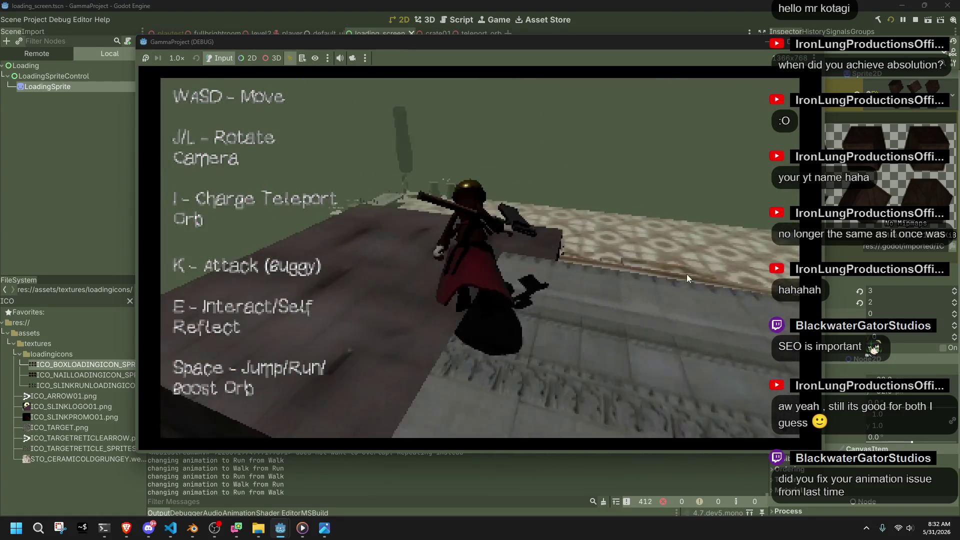
Step: Jump onto the tiled floor, walk through the portal pillars to change scenes, then stop the game
{"action": "key", "text": "space"}
{"action": "key", "text": "w"}
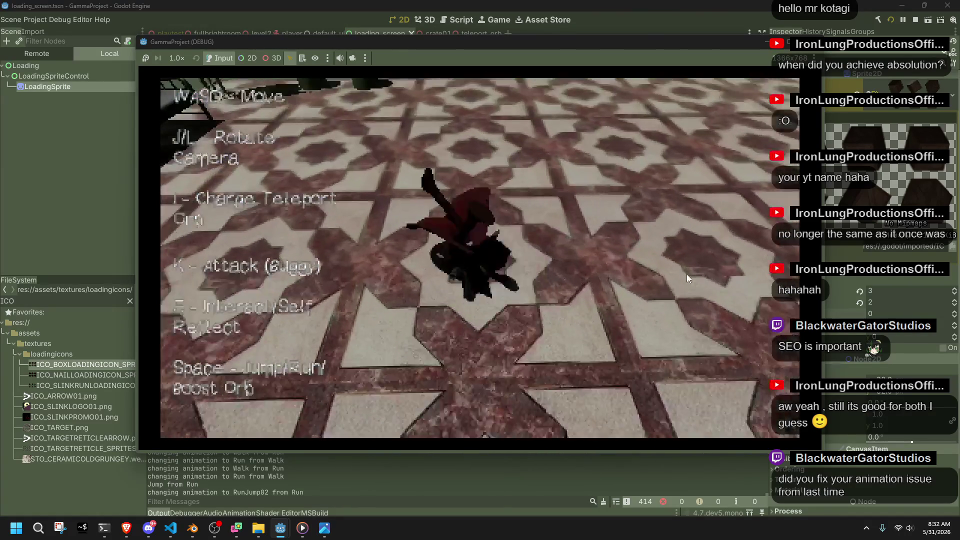
{"action": "key", "text": "w"}
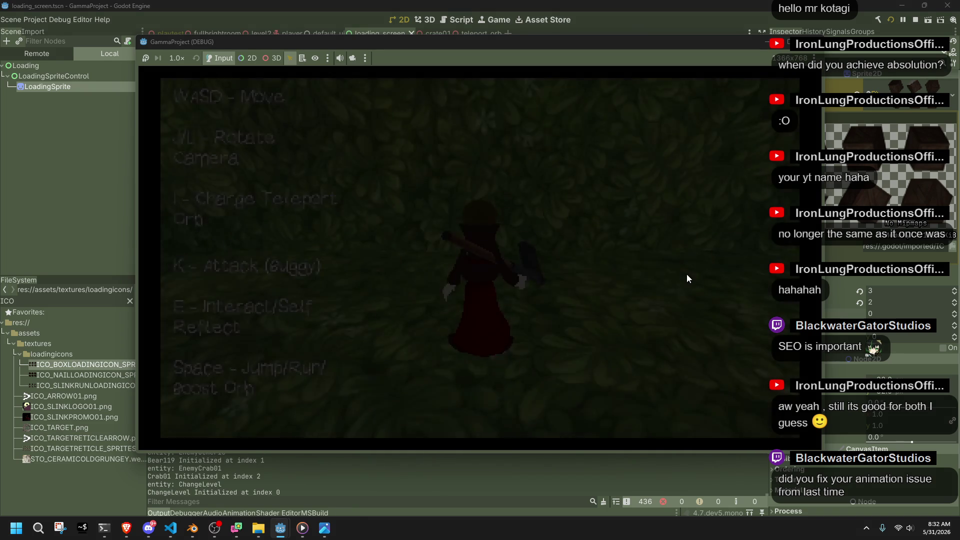
{"action": "key", "text": "j"}
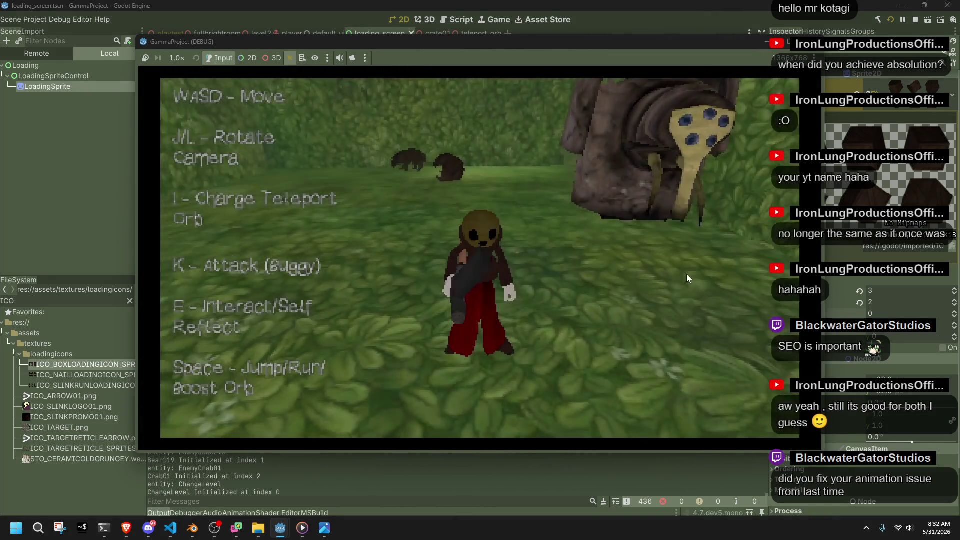
{"action": "key", "text": "w"}
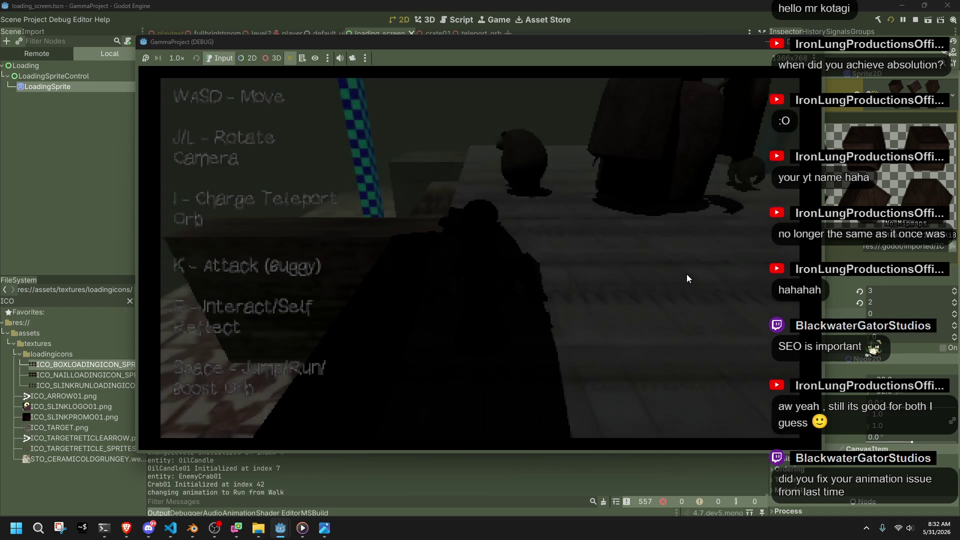
{"action": "key", "text": "l"}
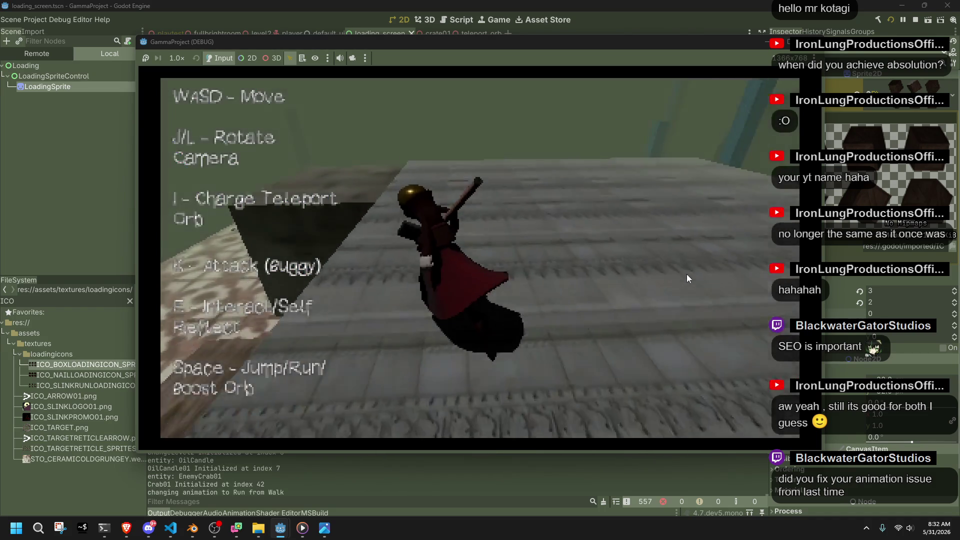
{"action": "key", "text": "space"}
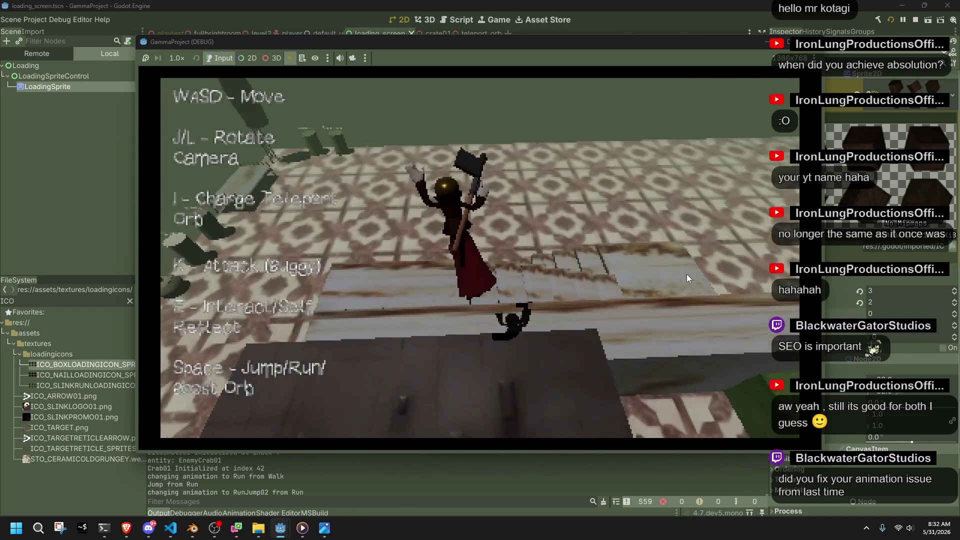
{"action": "key", "text": "j"}
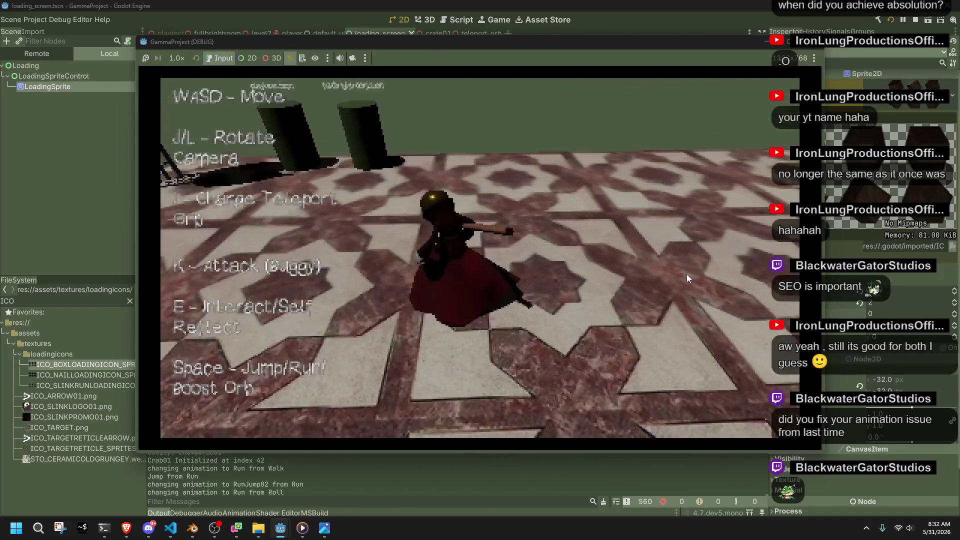
{"action": "key", "text": "w"}
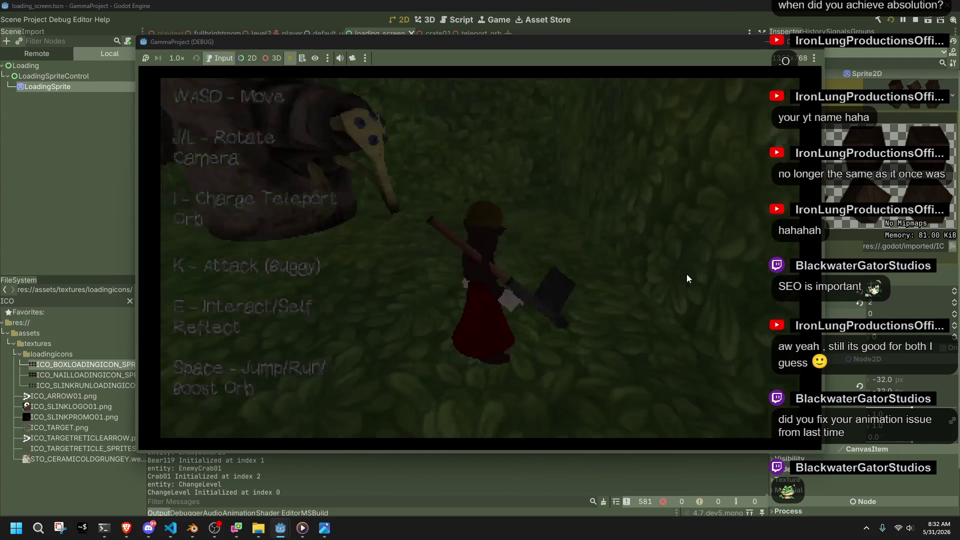
{"action": "key", "text": "w"}
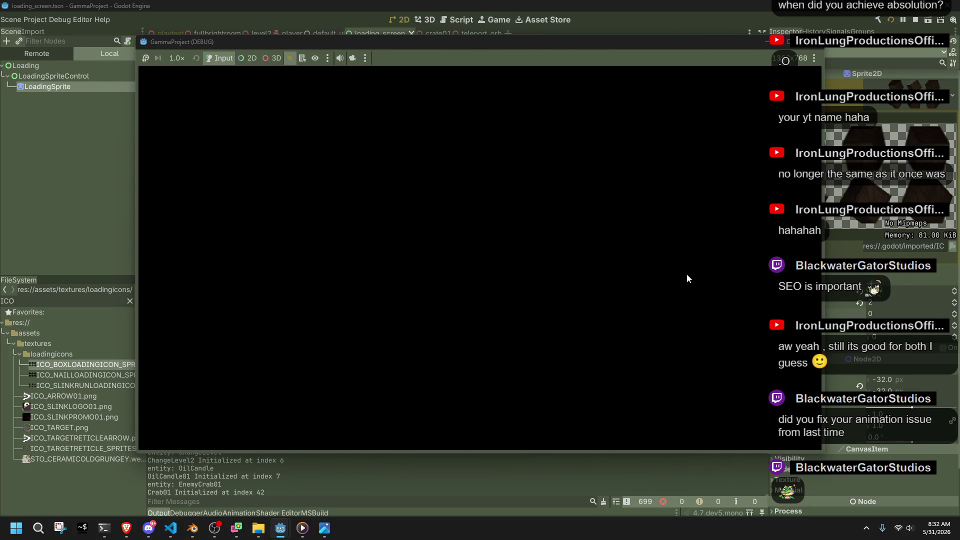
{"action": "left_click", "coordinate": [813, 42]}
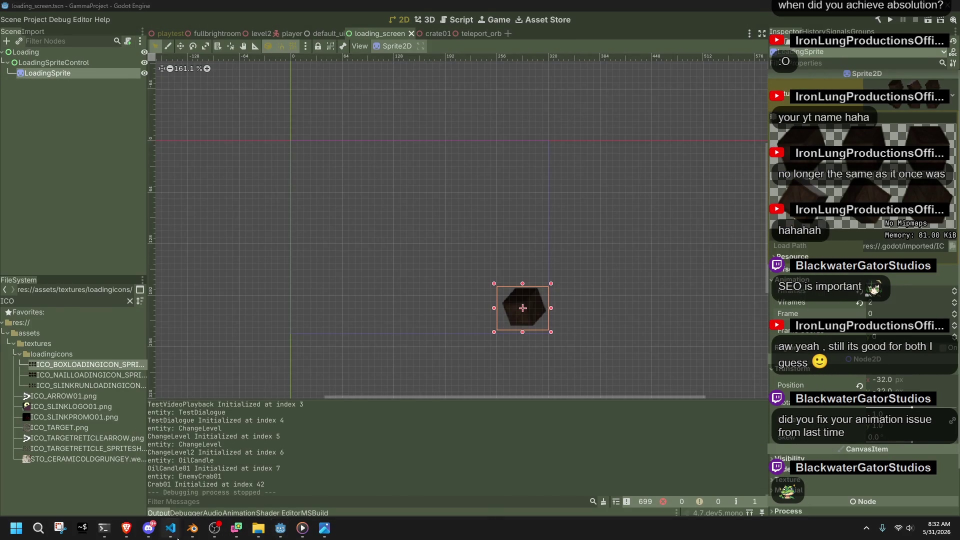
Step: In the code editor, list all references to UpdateLoadingScreen
{"action": "left_click", "coordinate": [170, 528]}
{"action": "scroll", "coordinate": [339, 75], "scroll_direction": "down", "scroll_amount": 9}
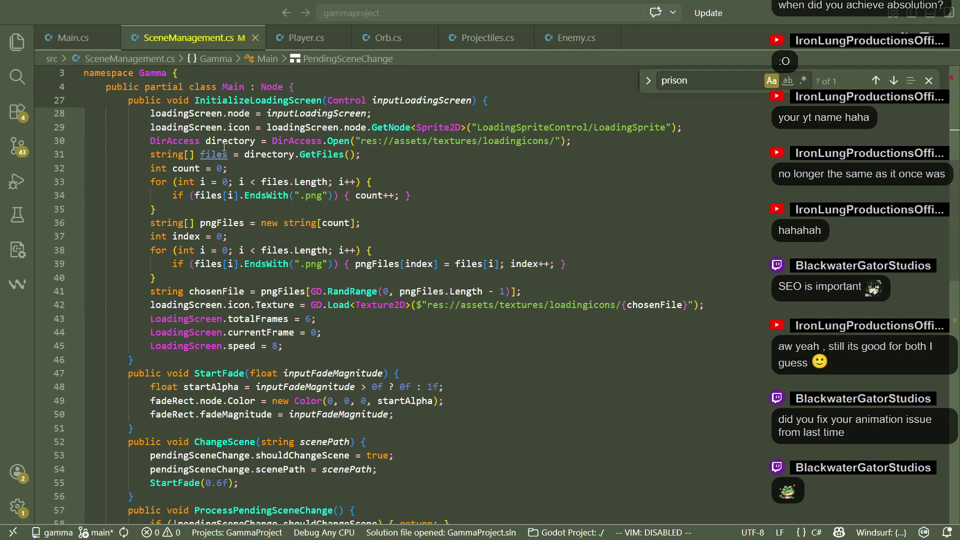
{"action": "scroll", "coordinate": [247, 325], "scroll_direction": "down", "scroll_amount": 4}
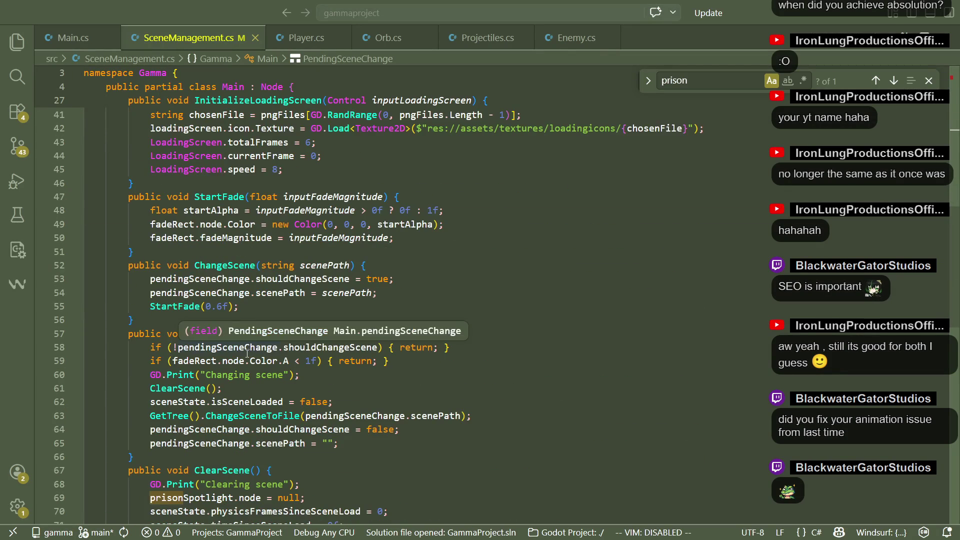
{"action": "scroll", "coordinate": [247, 354], "scroll_direction": "down", "scroll_amount": 2}
{"action": "scroll", "coordinate": [247, 353], "scroll_direction": "down", "scroll_amount": 5}
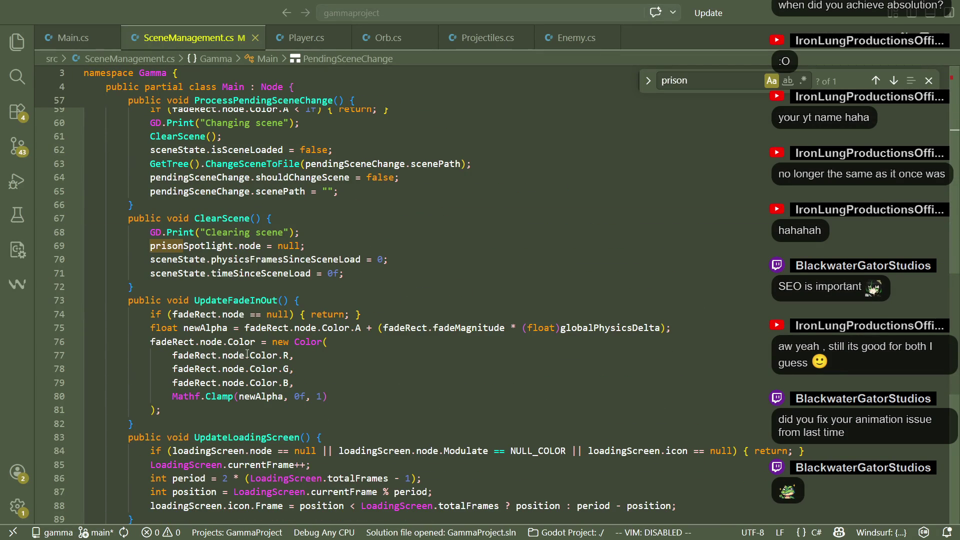
{"action": "scroll", "coordinate": [370, 371], "scroll_direction": "down", "scroll_amount": 2}
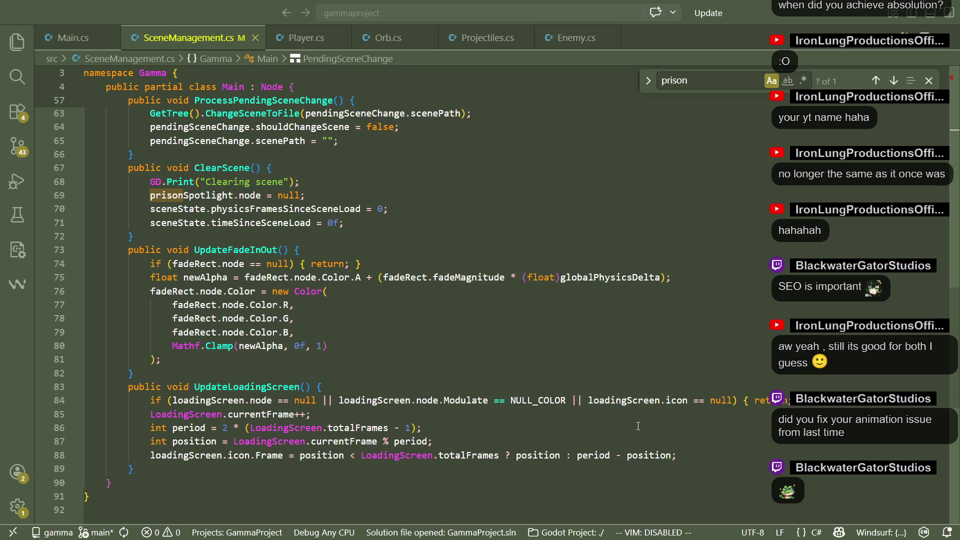
{"action": "right_click", "coordinate": [256, 387]}
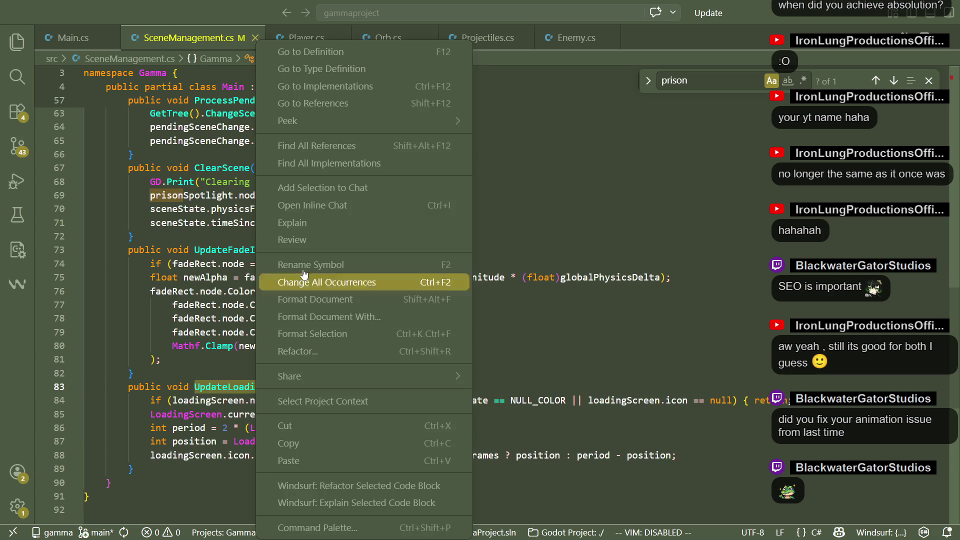
{"action": "left_click", "coordinate": [303, 103]}
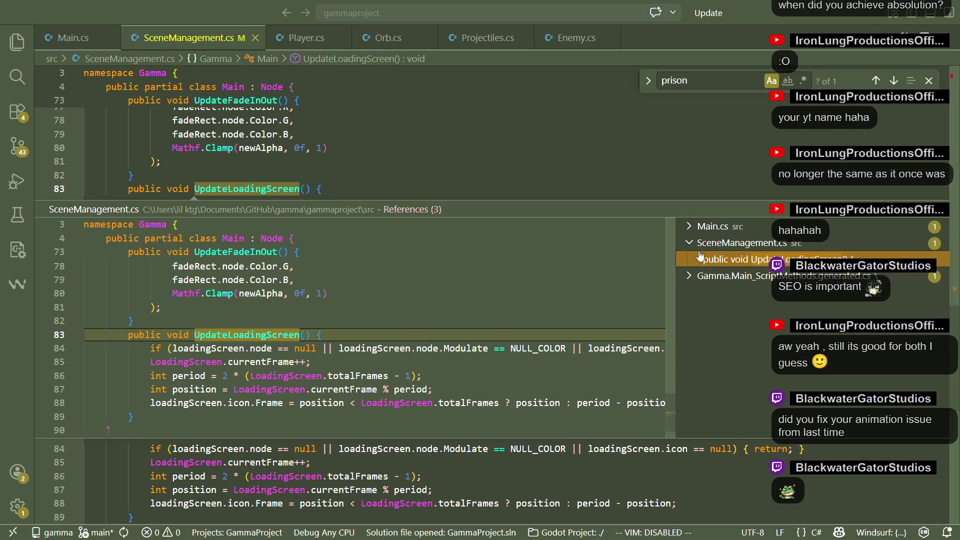
Step: Open the Main.cs call at line 208 and inspect the LoadingScreen.speed check
{"action": "left_click", "coordinate": [711, 227]}
{"action": "left_click", "coordinate": [745, 244]}
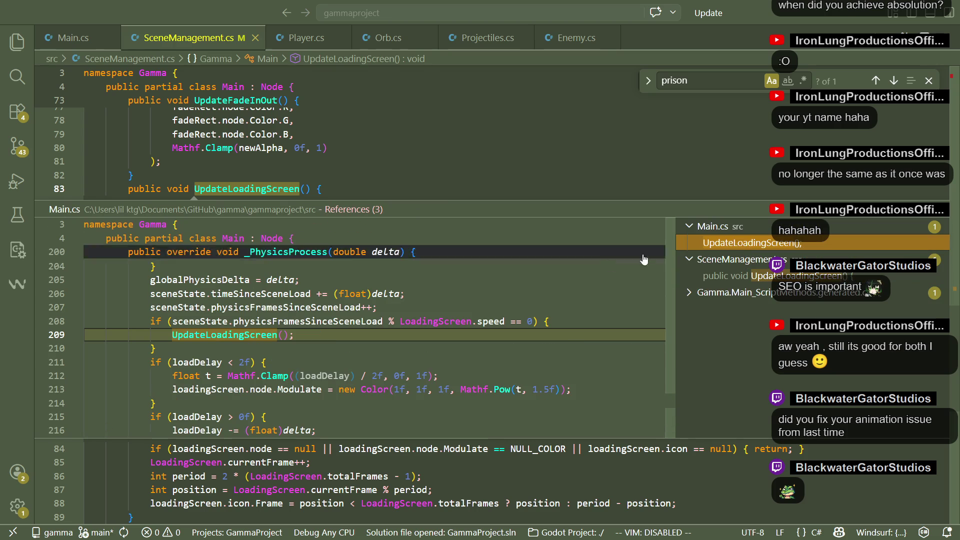
{"action": "left_click", "coordinate": [524, 325]}
{"action": "key", "text": "Down"}
{"action": "key", "text": "Down"}
{"action": "key", "text": "Down"}
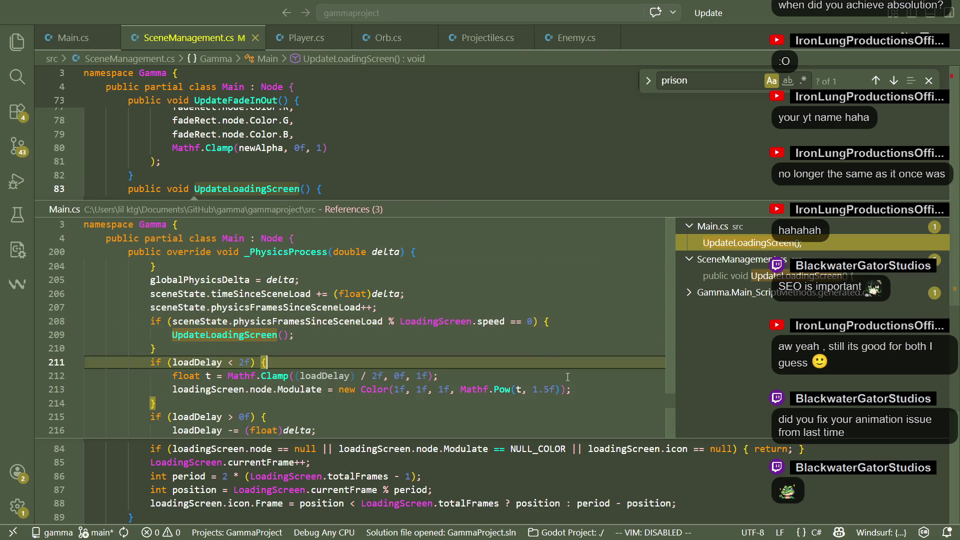
{"action": "double_click", "coordinate": [495, 320]}
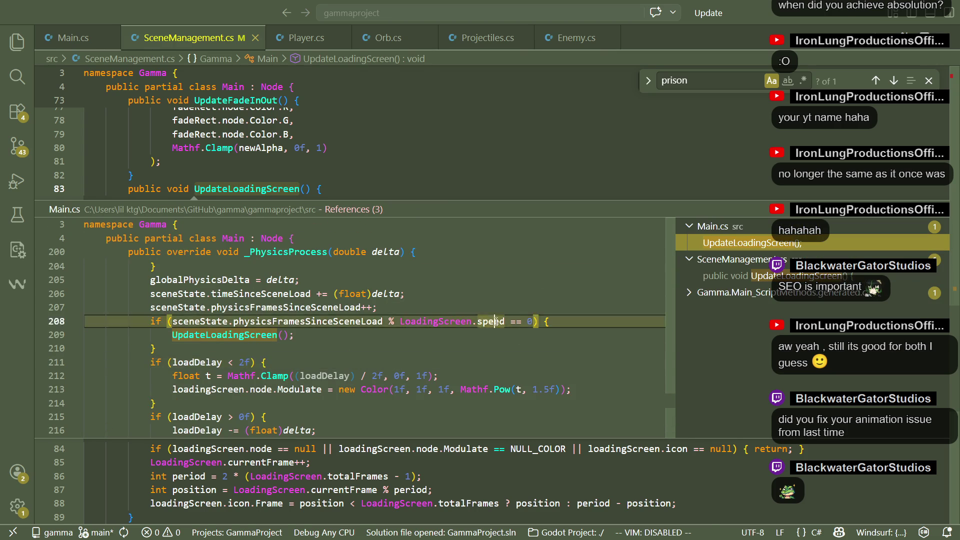
{"action": "right_click", "coordinate": [495, 320]}
{"action": "key", "text": "Escape"}
{"action": "right_click", "coordinate": [485, 303]}
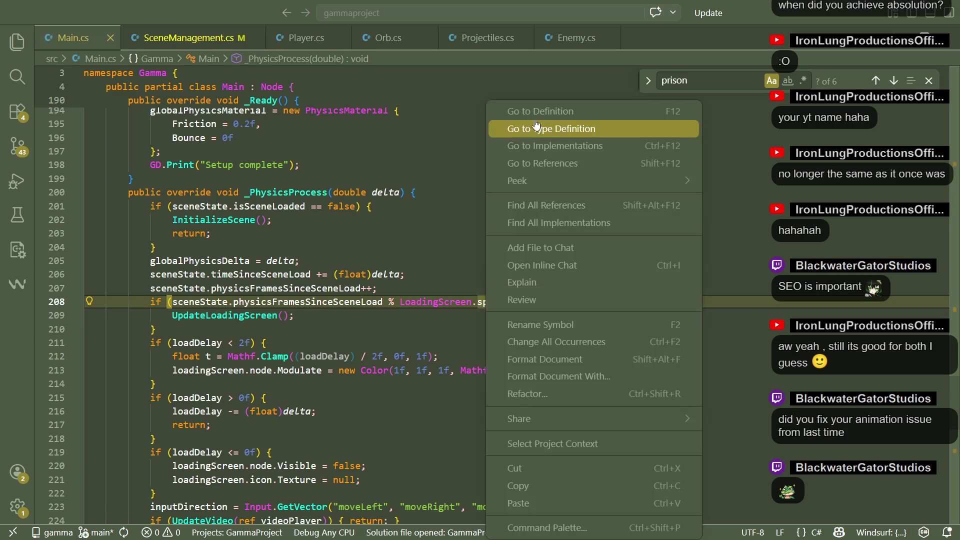
Step: Go to the definition of speed and search 'speed' in SceneManagement.cs
{"action": "left_click", "coordinate": [533, 111]}
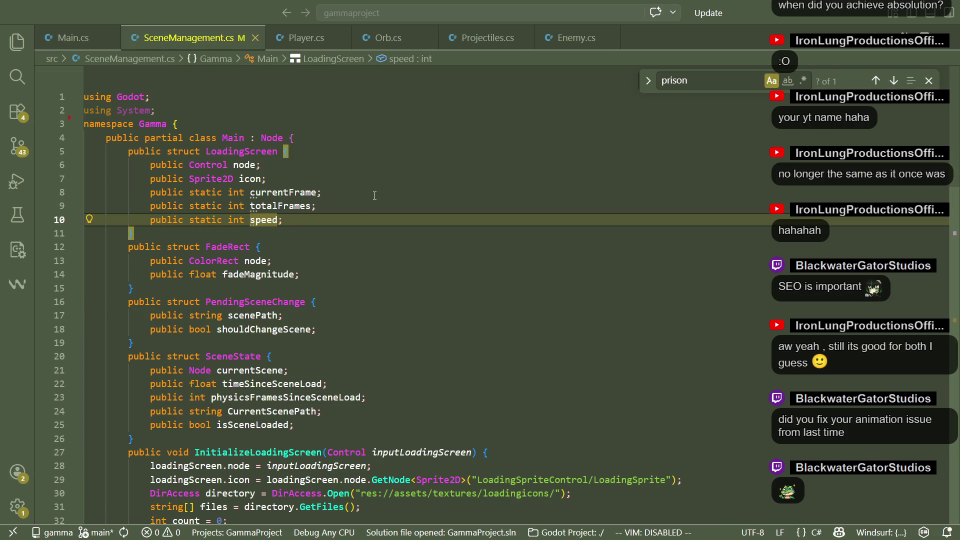
{"action": "double_click", "coordinate": [264, 221]}
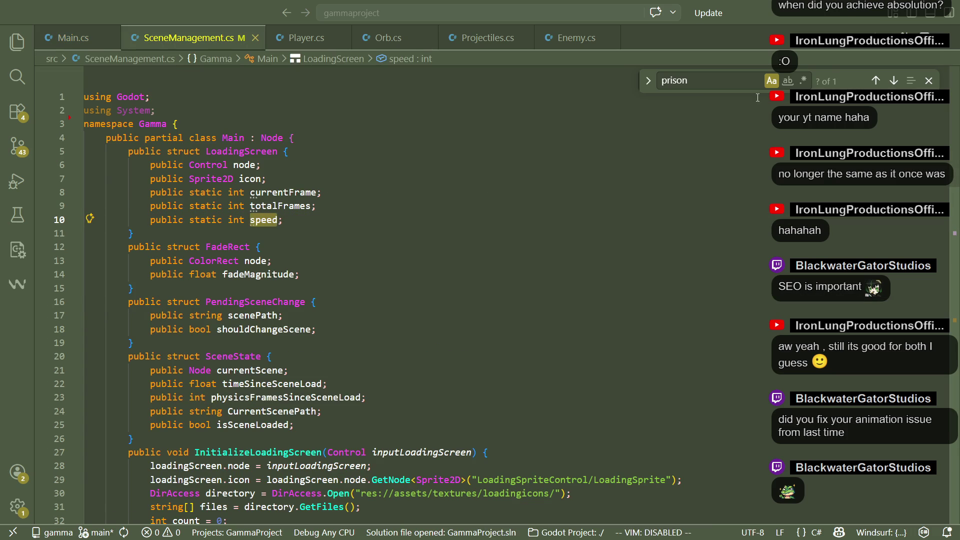
{"action": "double_click", "coordinate": [735, 85]}
{"action": "type", "text": "speed"}
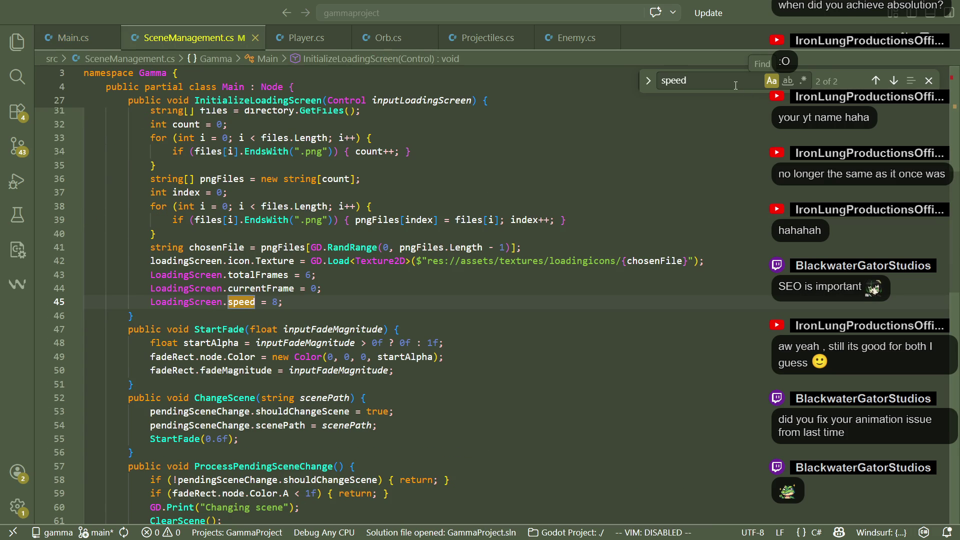
{"action": "scroll", "coordinate": [259, 330], "scroll_direction": "up", "scroll_amount": 3}
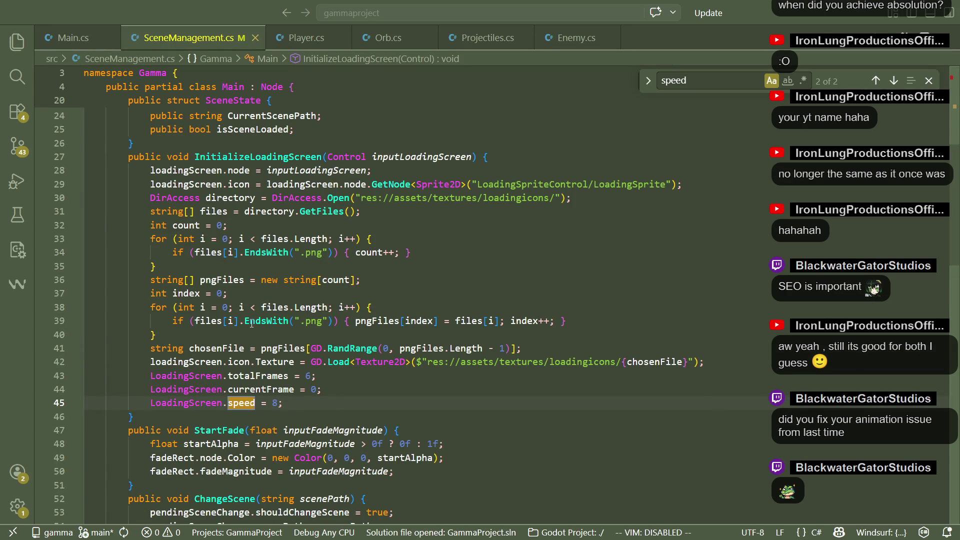
{"action": "scroll", "coordinate": [251, 323], "scroll_direction": "down", "scroll_amount": 2}
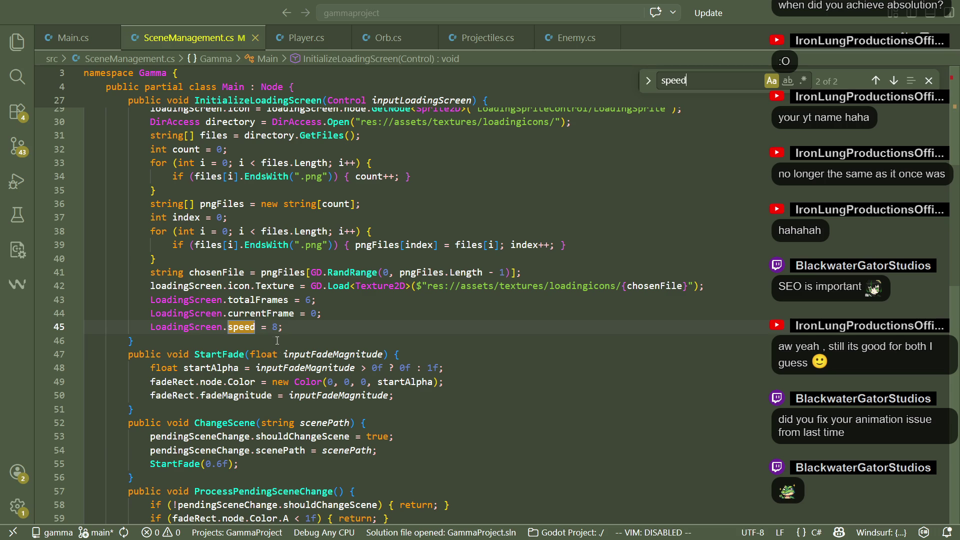
Step: Change LoadingScreen.speed from 8 to 4 on line 45, then return to Godot
{"action": "left_click", "coordinate": [276, 354]}
{"action": "key", "text": "Up"}
{"action": "key", "text": "Up"}
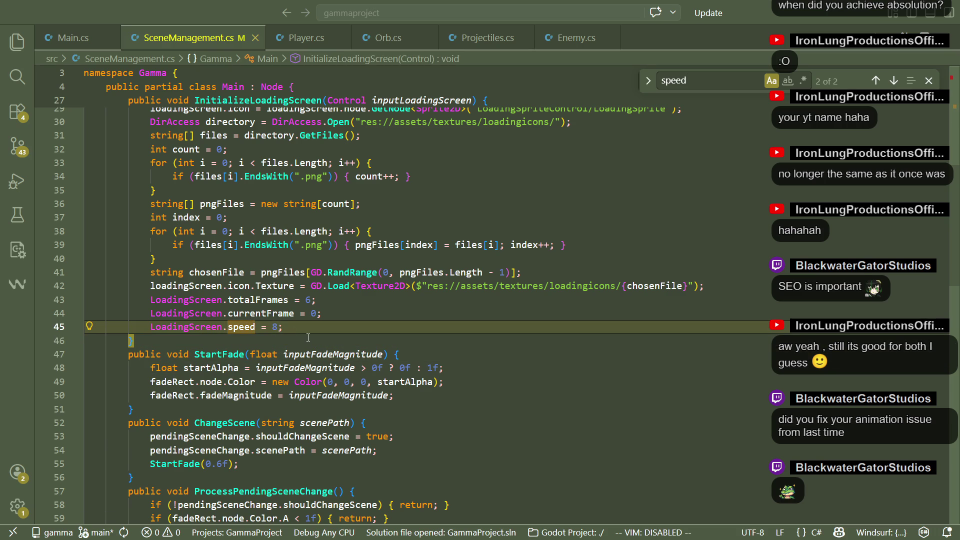
{"action": "key", "text": "BackSpace"}
{"action": "type", "text": "4"}
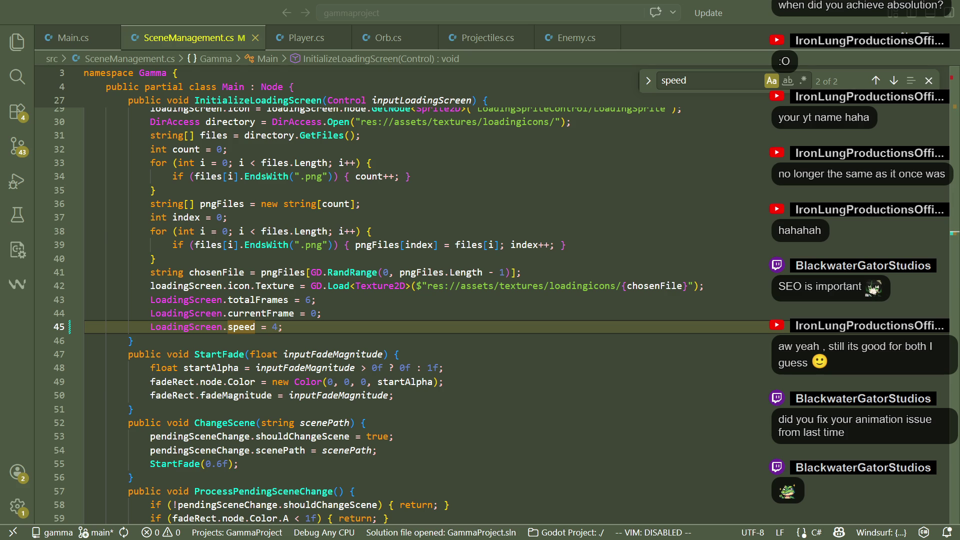
{"action": "left_click", "coordinate": [382, 461]}
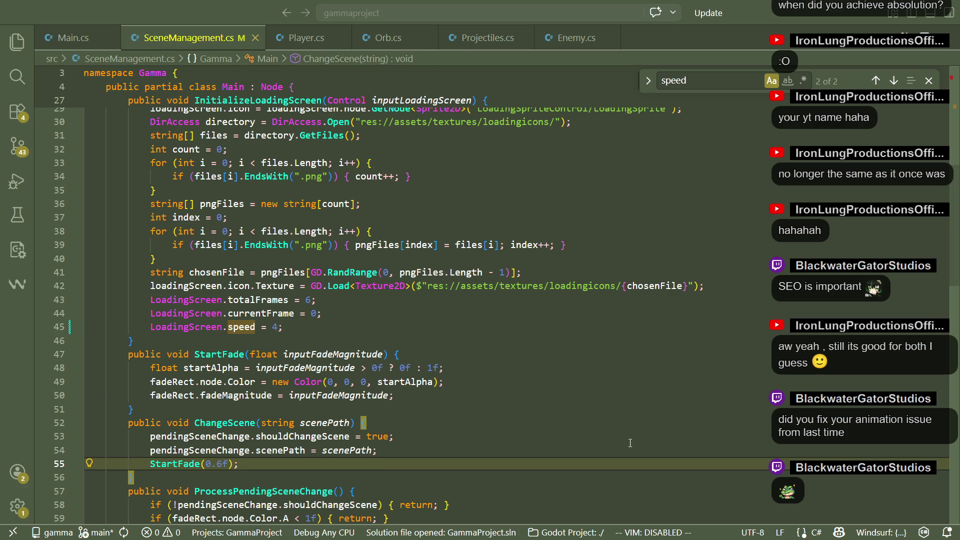
{"action": "key", "text": "alt+Tab"}
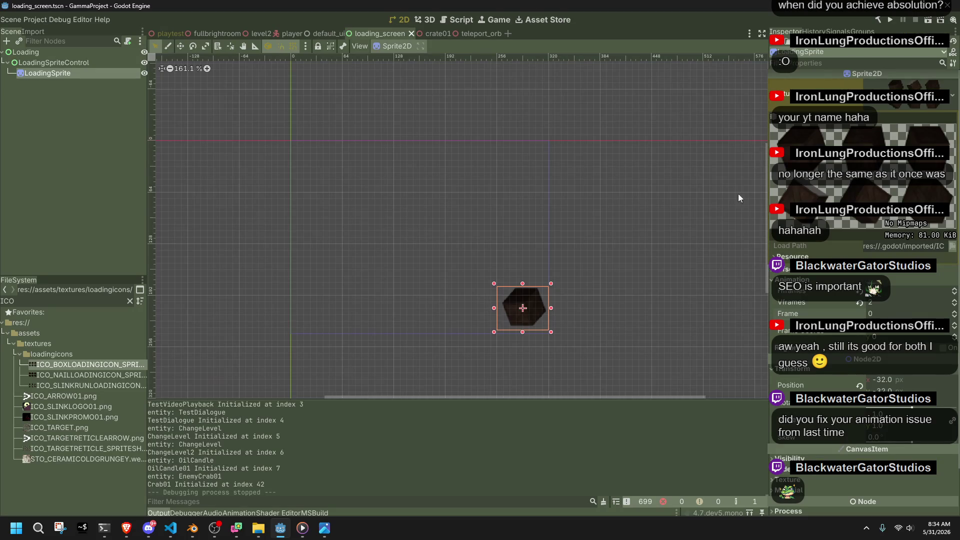
Step: Run the project and play through a level exit to see the loading icon at the new speed
{"action": "left_click", "coordinate": [890, 21]}
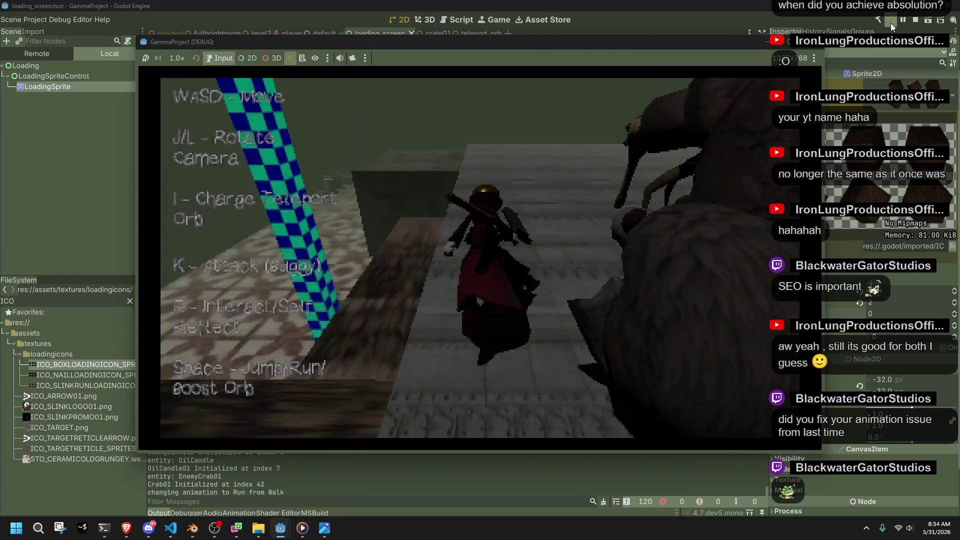
{"action": "key", "text": "space"}
{"action": "key", "text": "w"}
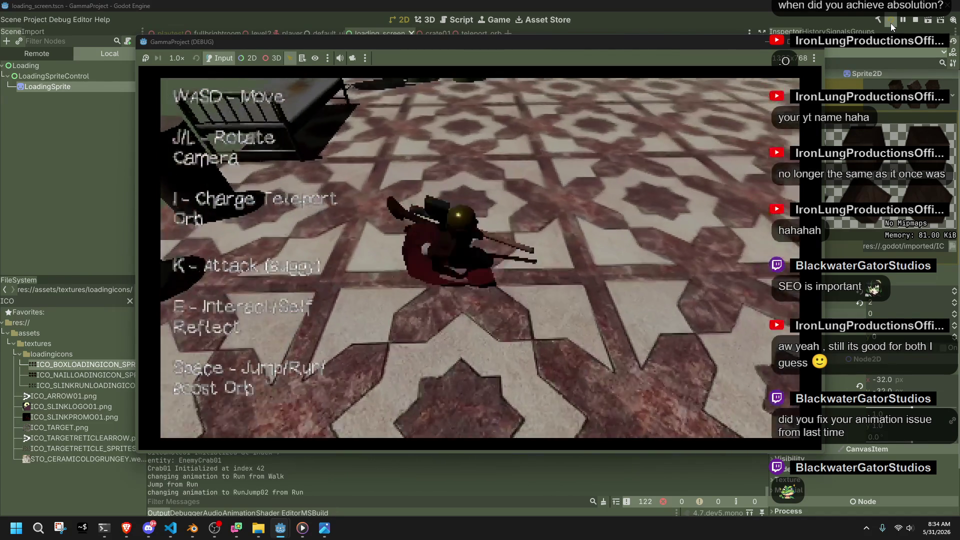
{"action": "key", "text": "w"}
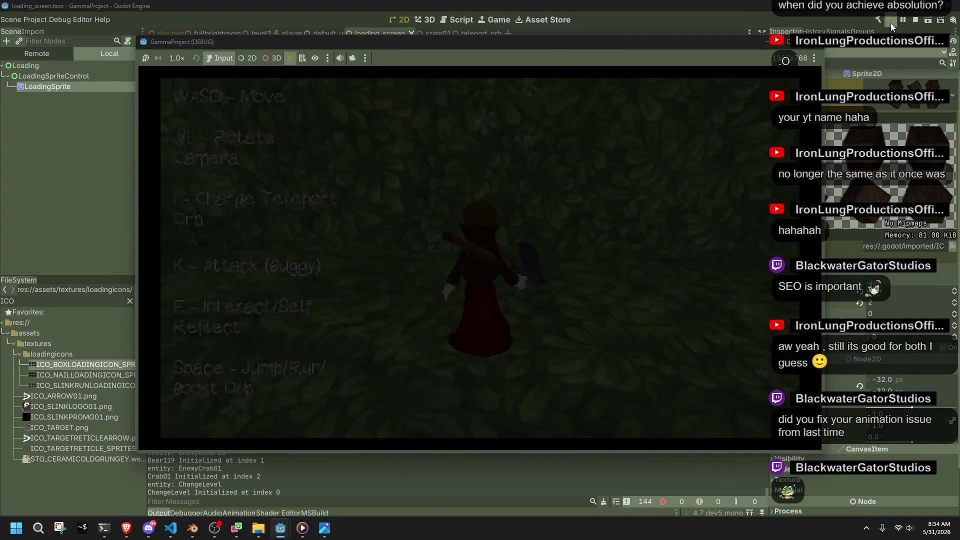
{"action": "key", "text": "w"}
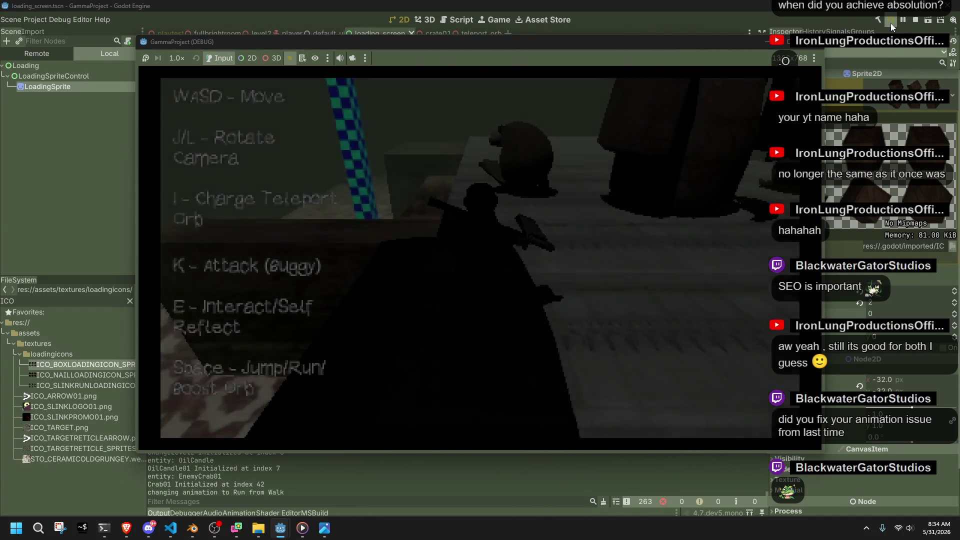
{"action": "key", "text": "w"}
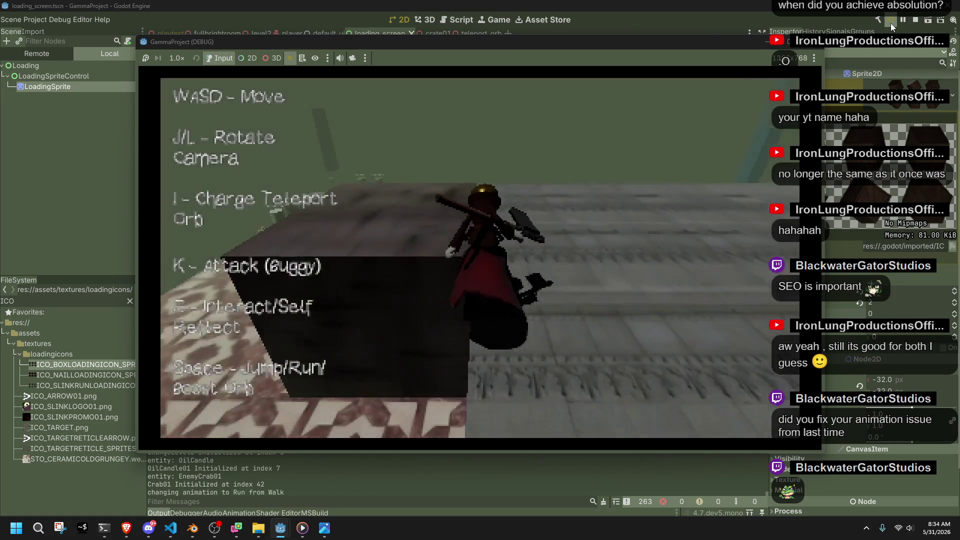
{"action": "key", "text": "space"}
{"action": "key", "text": "w"}
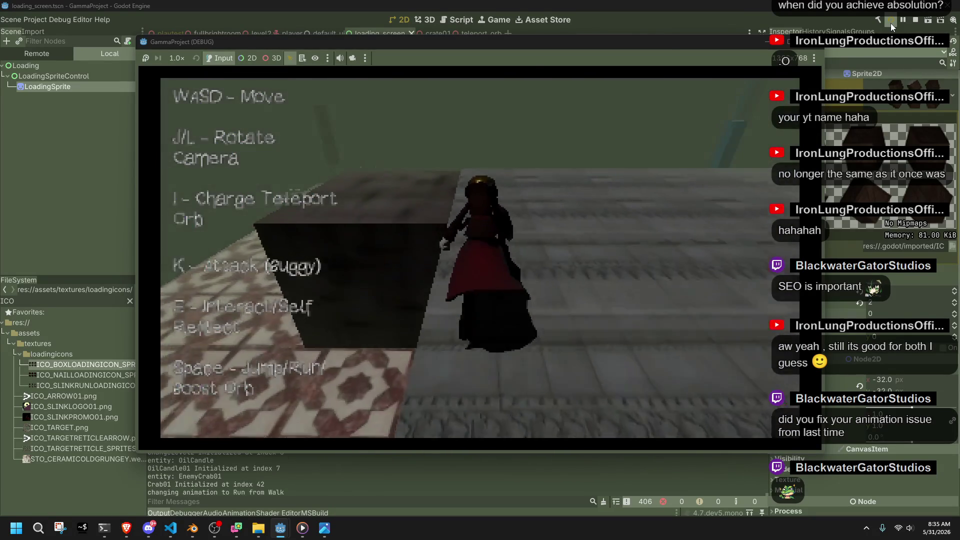
{"action": "key", "text": "space"}
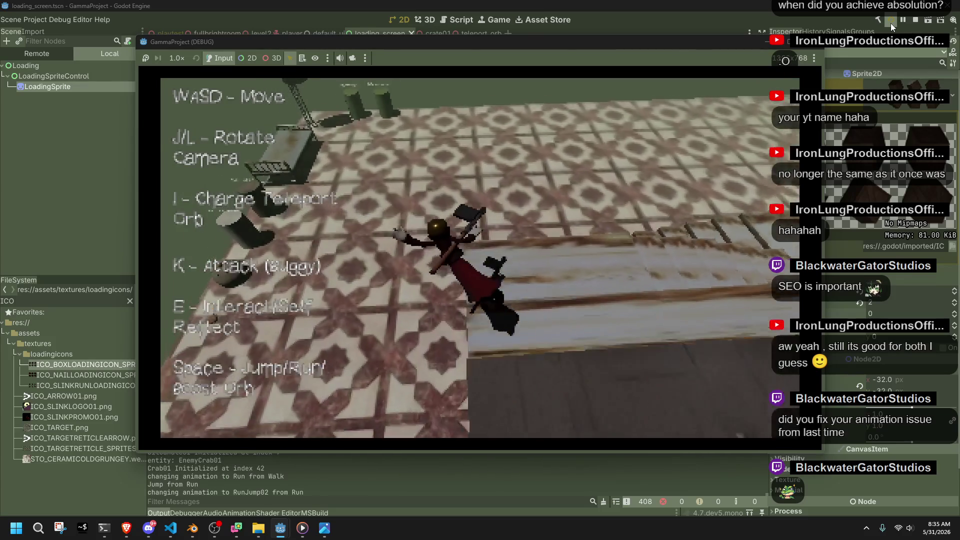
{"action": "key", "text": "w"}
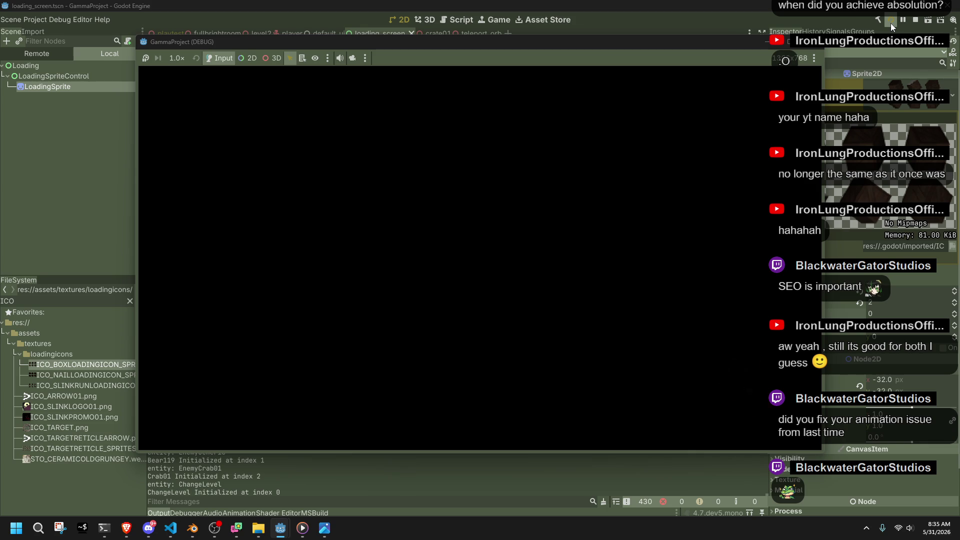
{"action": "key", "text": "w"}
{"action": "key", "text": "w"}
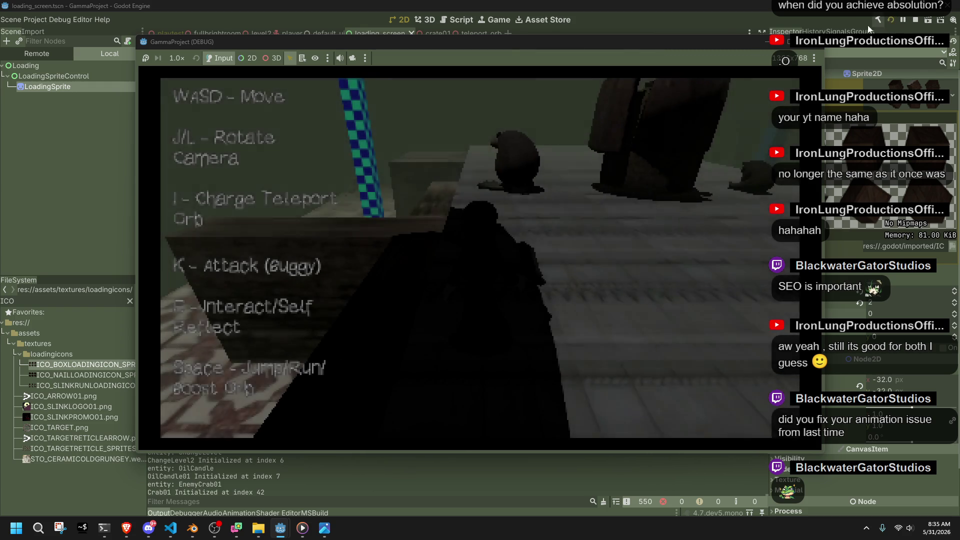
Step: Stop the game, select the Loading root node and close the 0060.png image window
{"action": "left_click", "coordinate": [813, 42]}
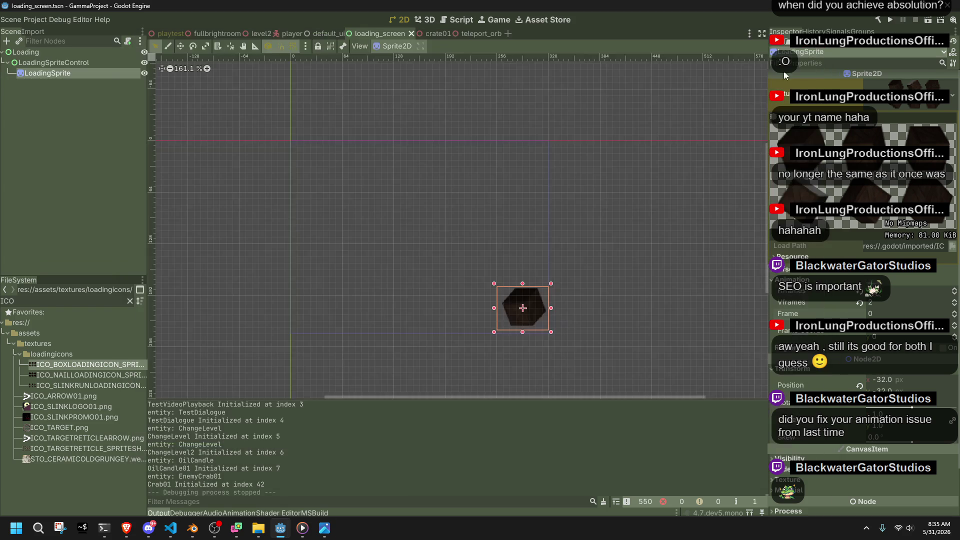
{"action": "left_click", "coordinate": [388, 229]}
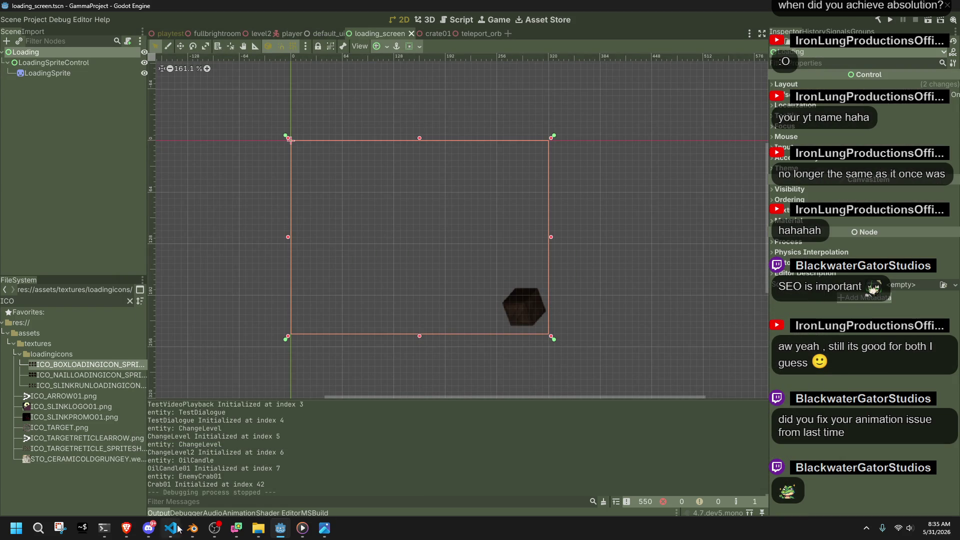
{"action": "mouse_move", "coordinate": [324, 528]}
{"action": "left_click", "coordinate": [369, 443]}
{"action": "left_click", "coordinate": [168, 532]}
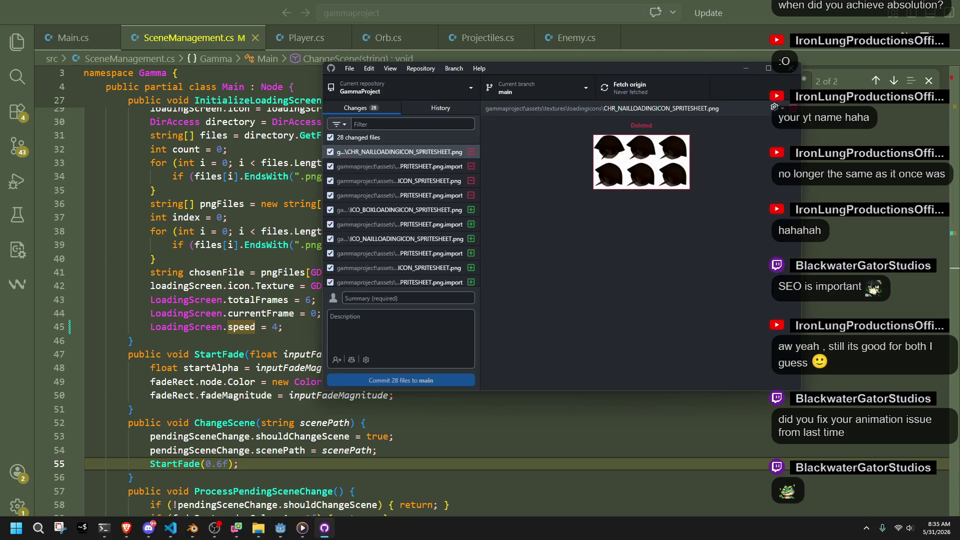
Step: Begin the commit summary with 'L loading screen work' in the Summary field
{"action": "scroll", "coordinate": [428, 241], "scroll_direction": "down", "scroll_amount": 5}
{"action": "left_click", "coordinate": [401, 300]}
{"action": "type", "text": "L"}
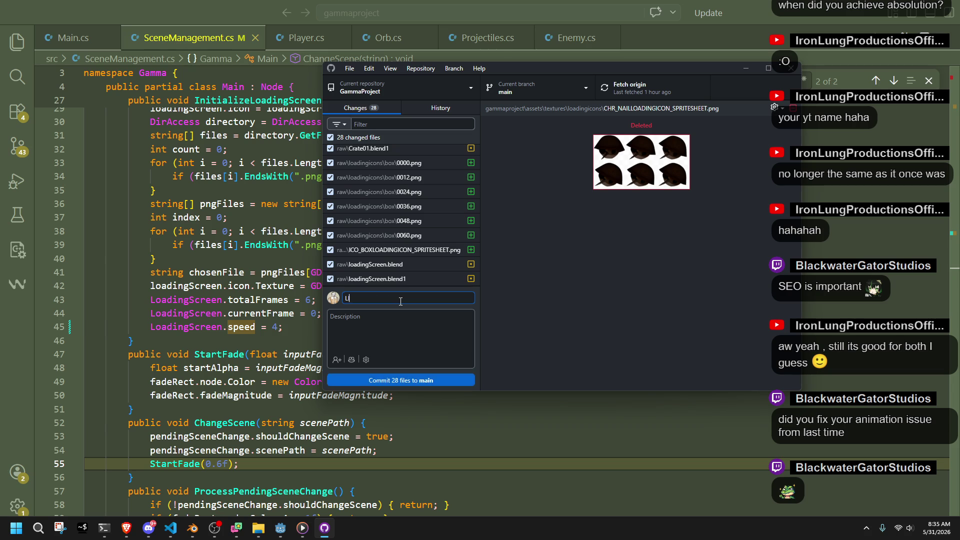
{"action": "type", "text": "ittle loading screen work"}
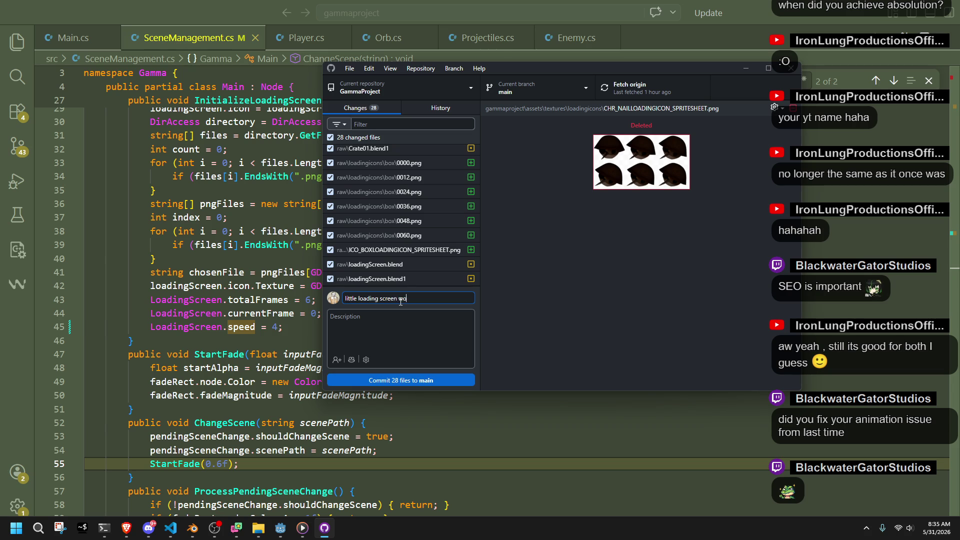